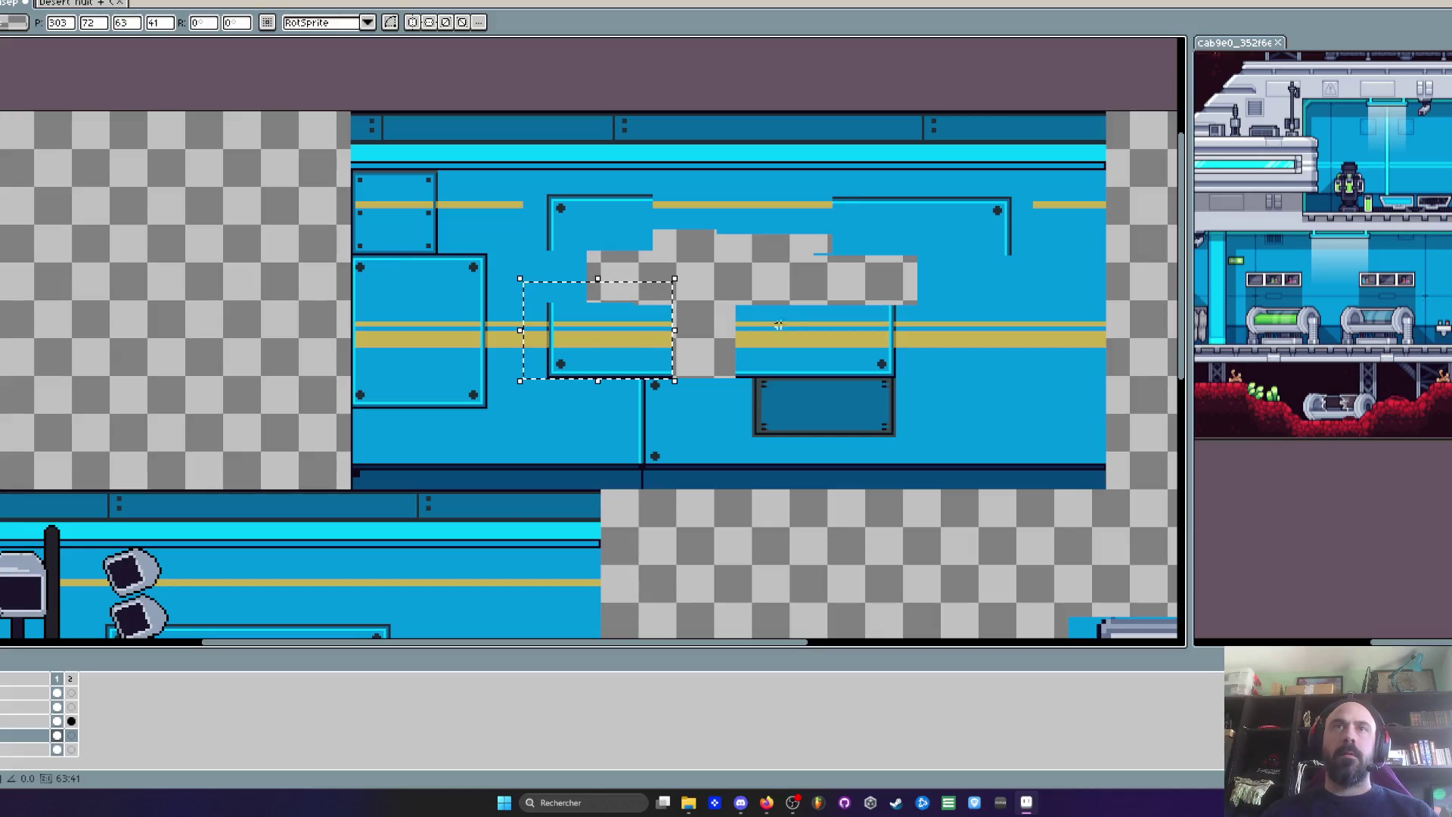
Shift the right part of the window frame further right and commit it
left_click_drag(717, 285, 925, 376)
left_click_drag(860, 339, 973, 339)
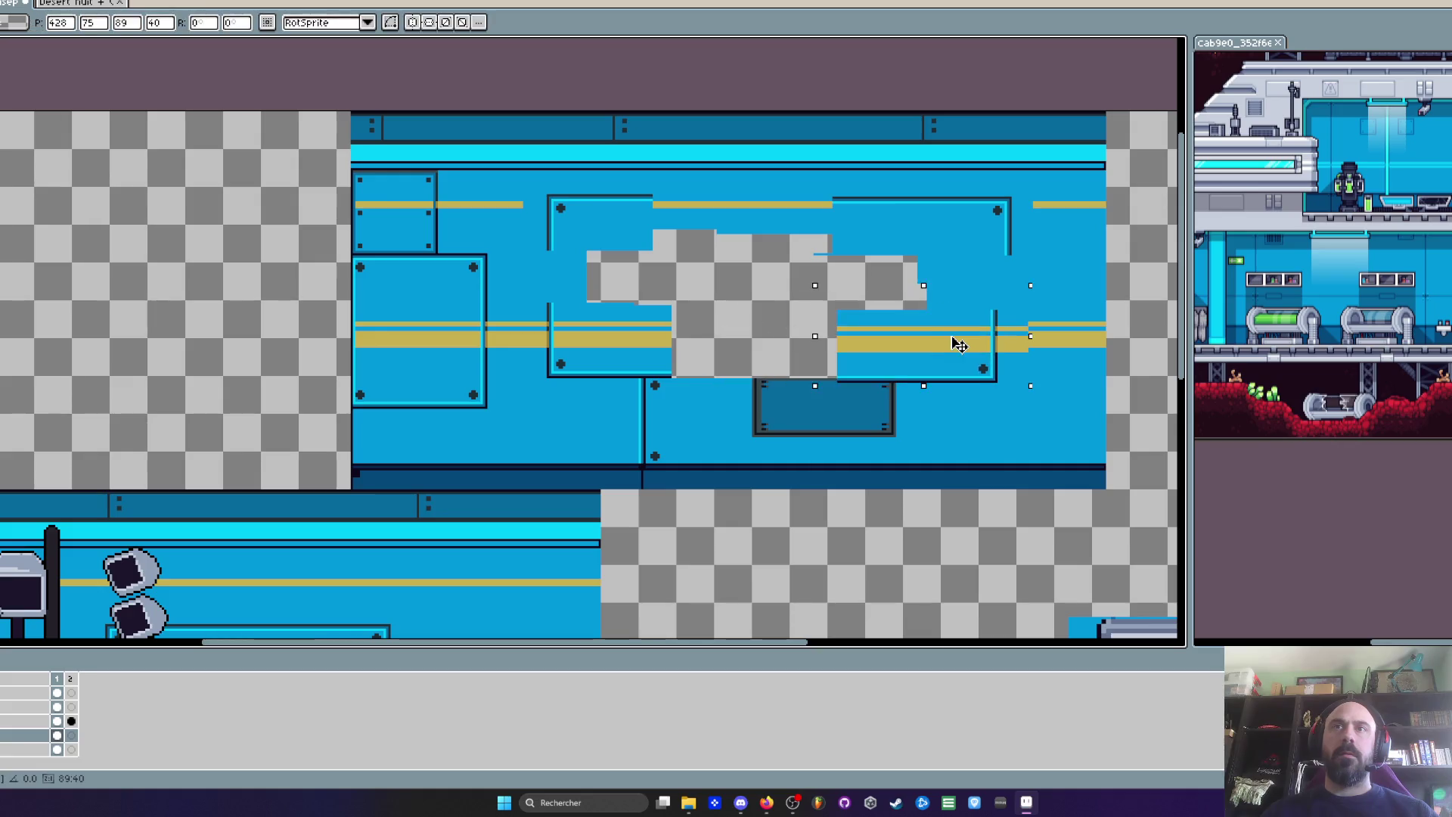
key("Return")
scroll(974, 340, "down", 2)
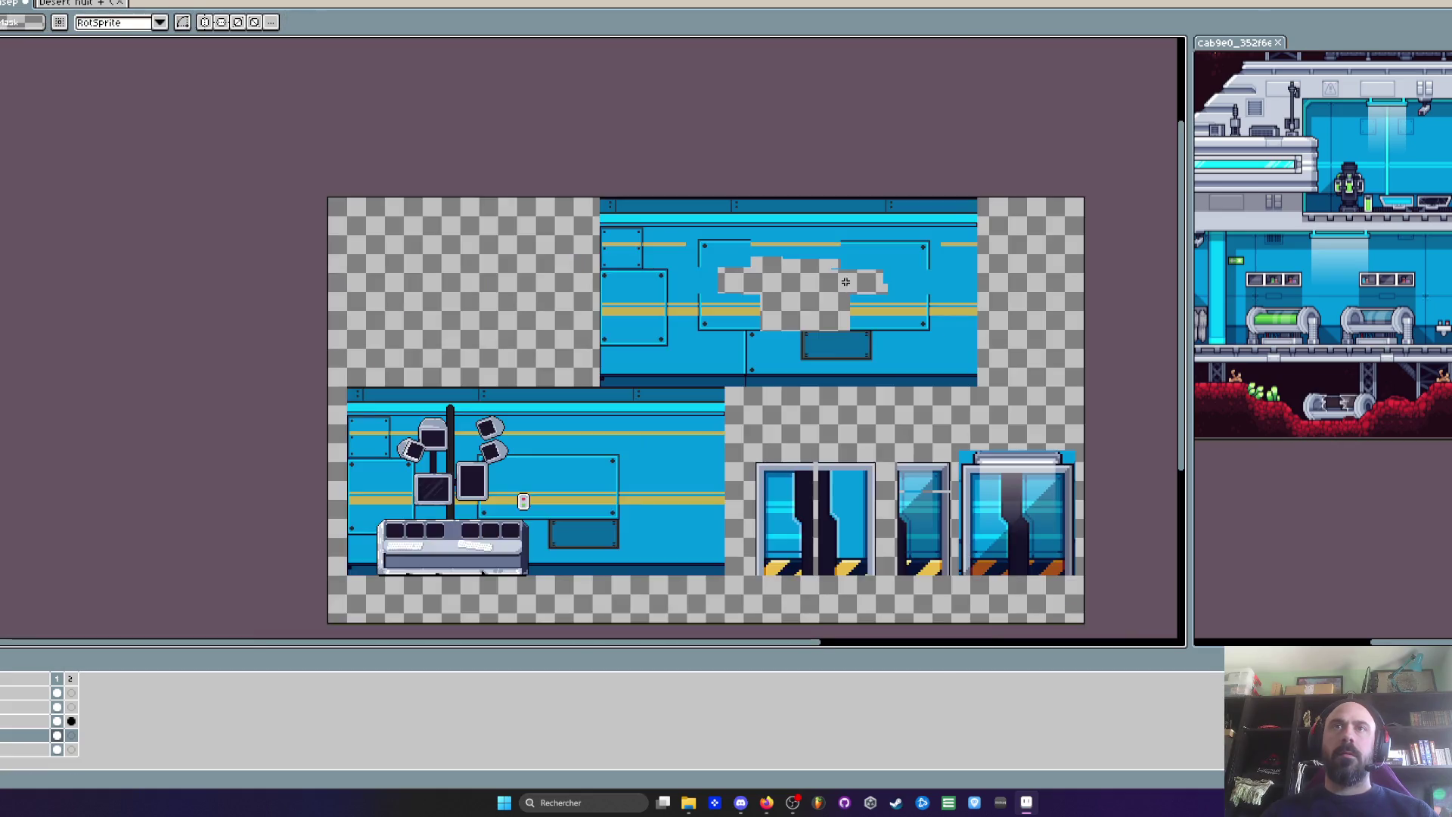
scroll(757, 263, "up", 3)
scroll(757, 262, "down", 1)
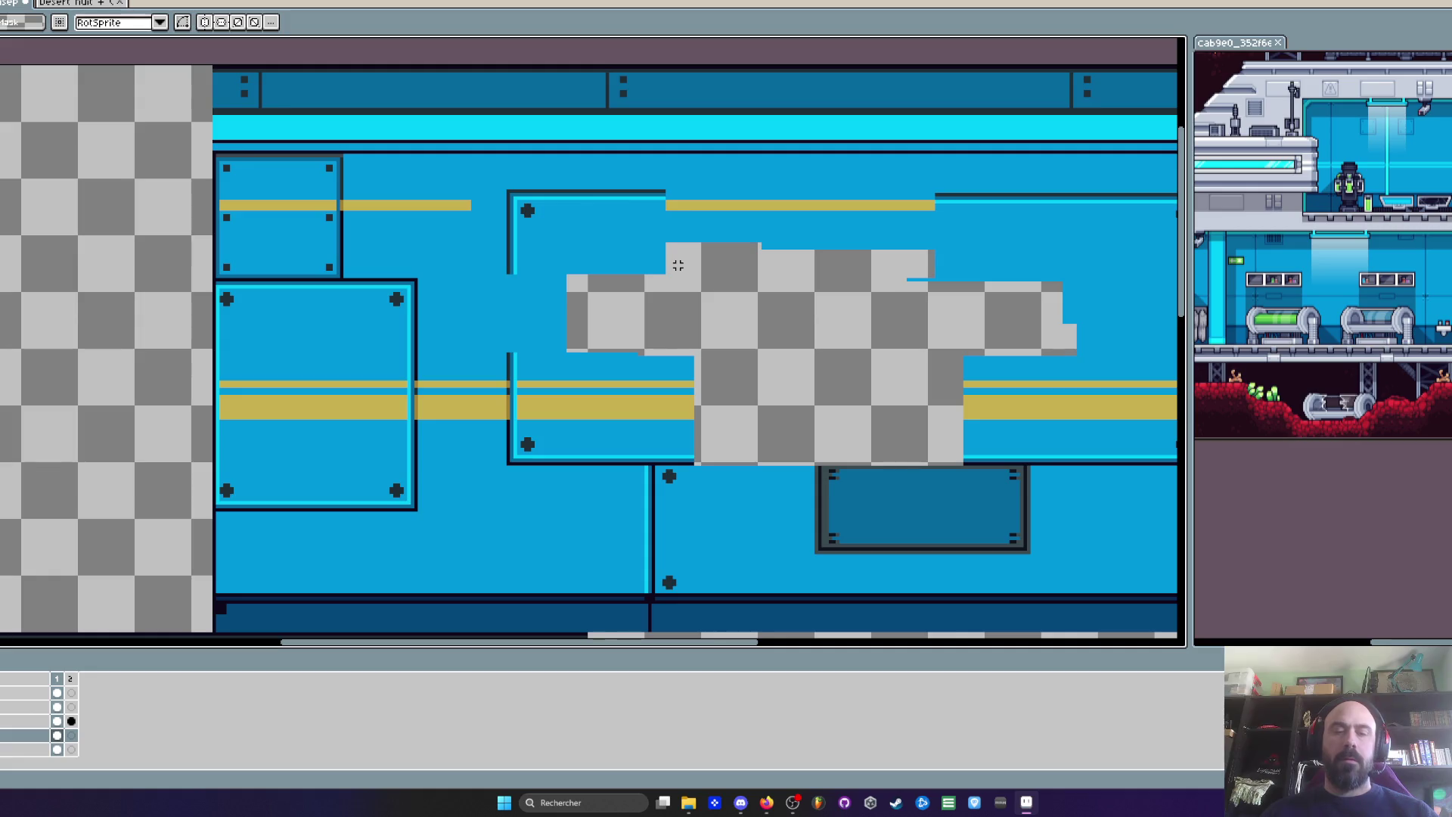
scroll(682, 267, "down", 1)
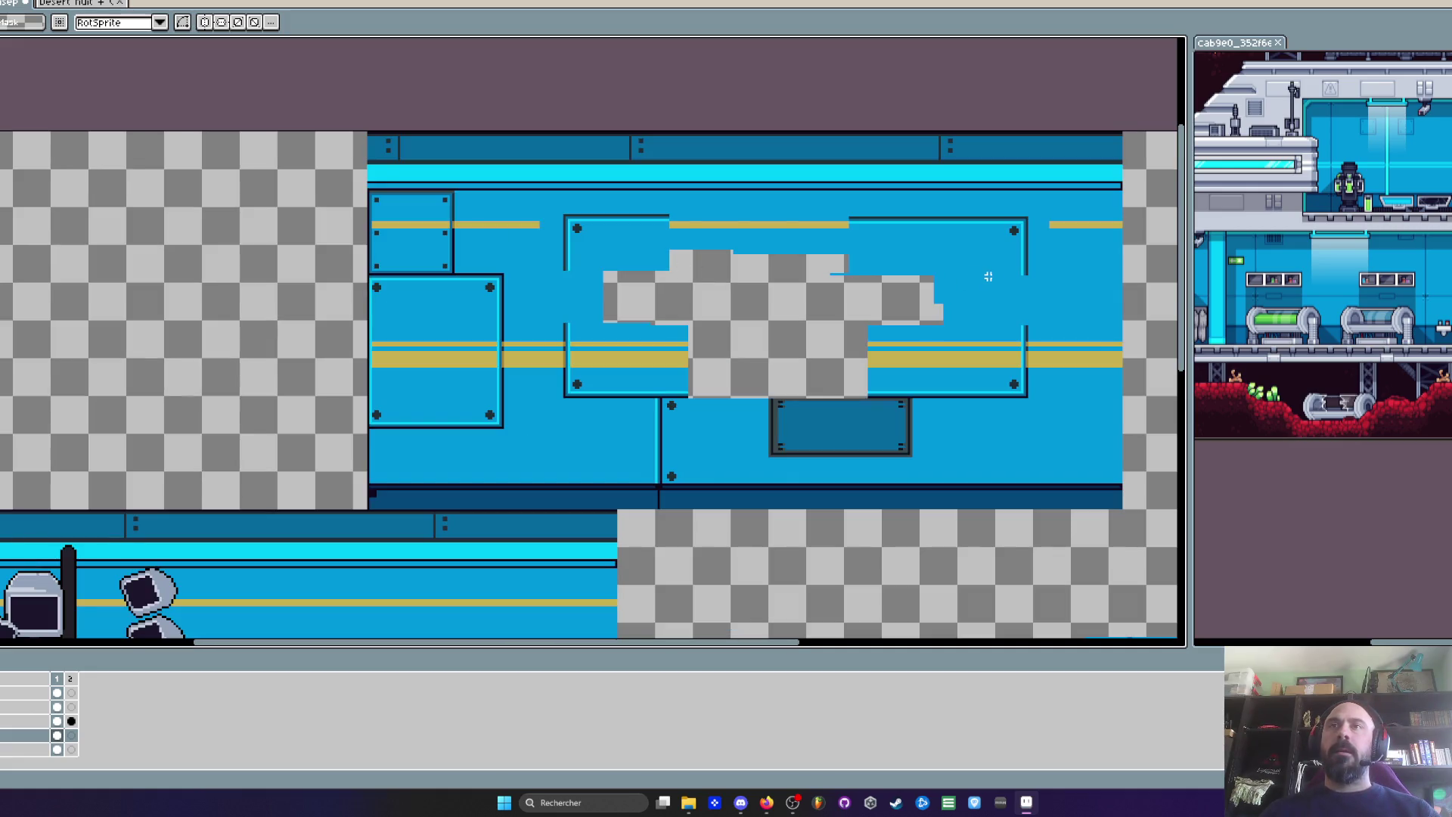
Select the top frame strip and drag it to the left
scroll(999, 250, "up", 1)
scroll(1009, 223, "up", 1)
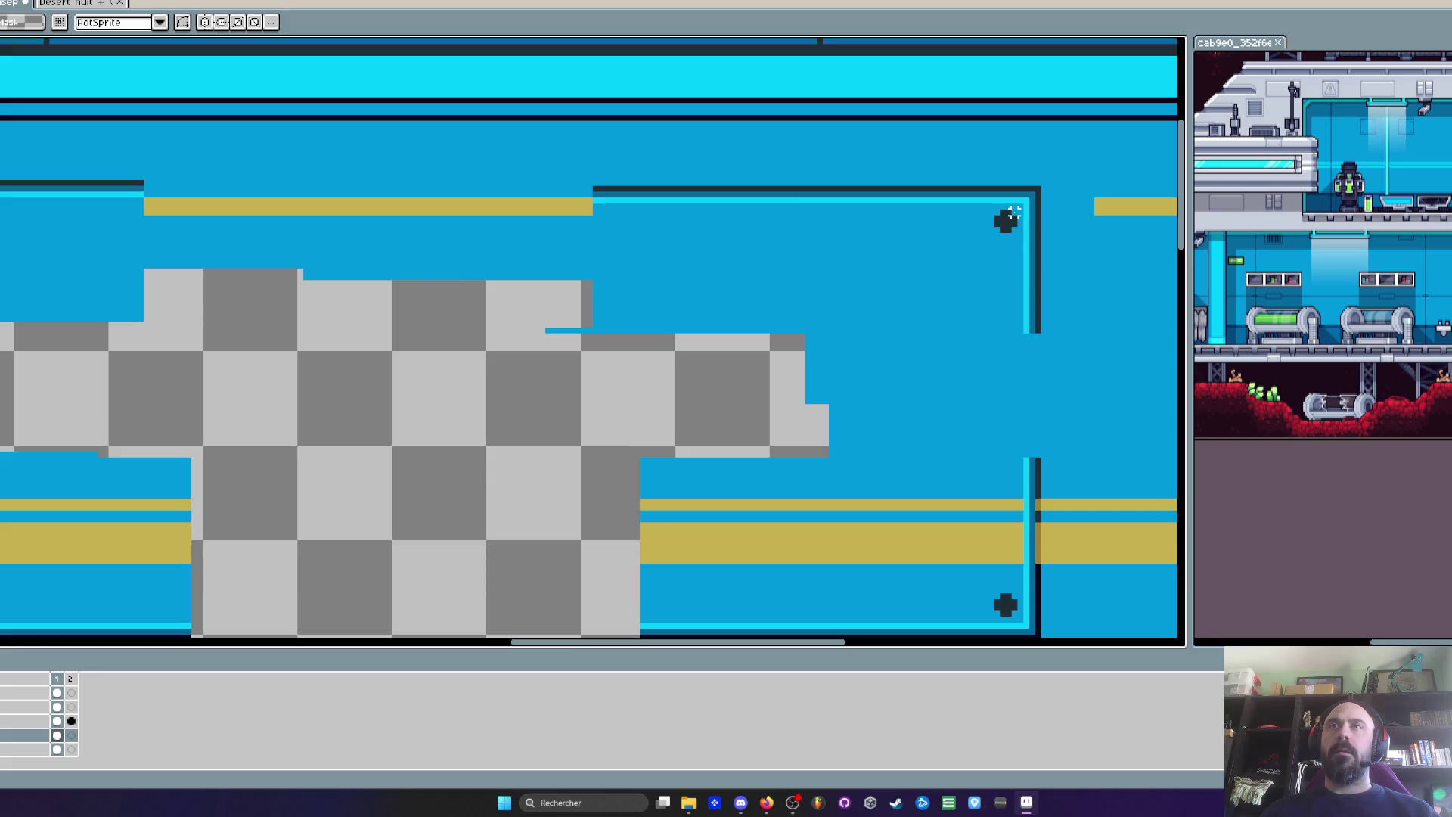
scroll(1014, 214, "down", 1)
scroll(1013, 214, "up", 1)
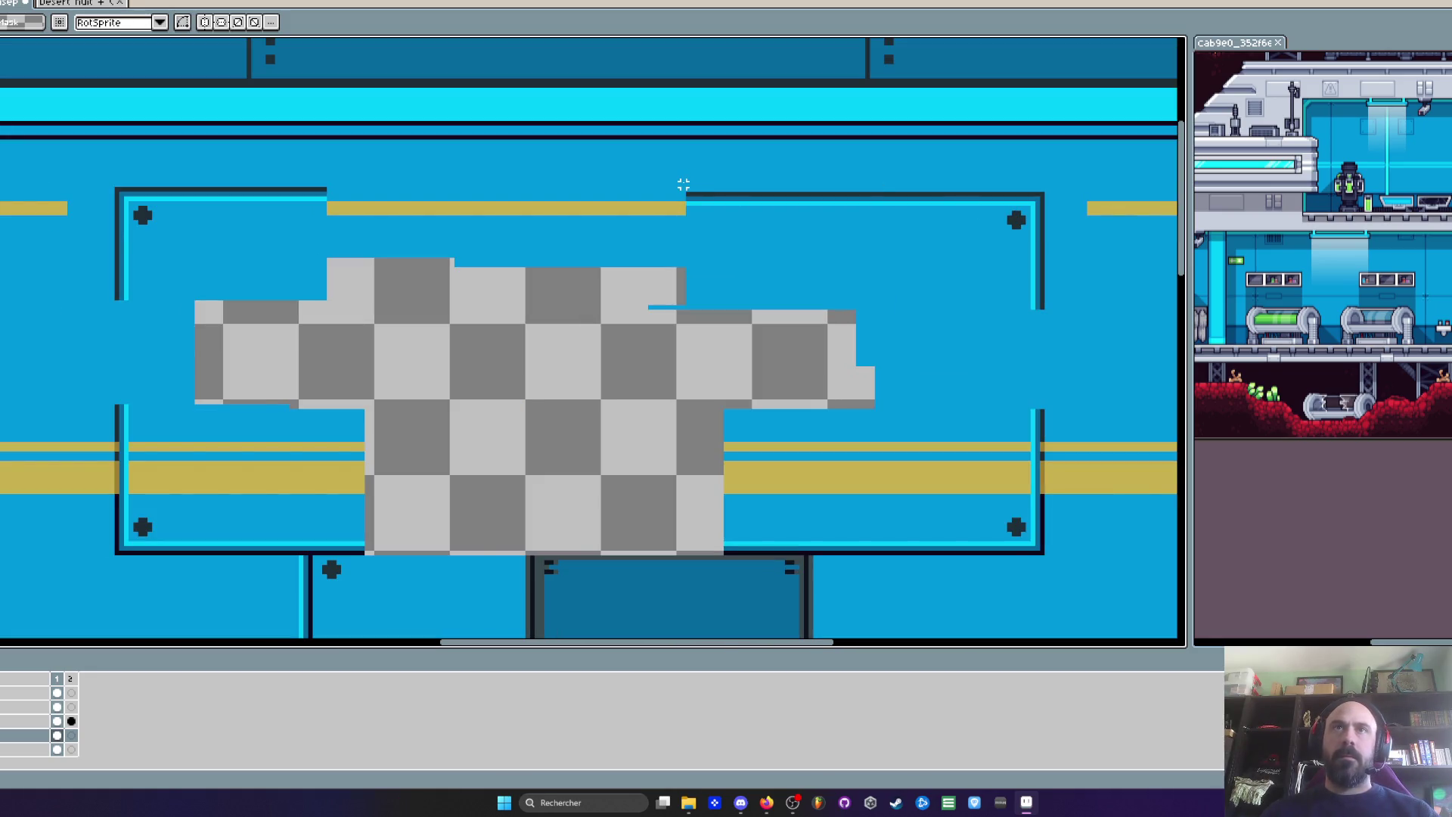
left_click_drag(683, 184, 991, 219)
left_click_drag(781, 208, 412, 212)
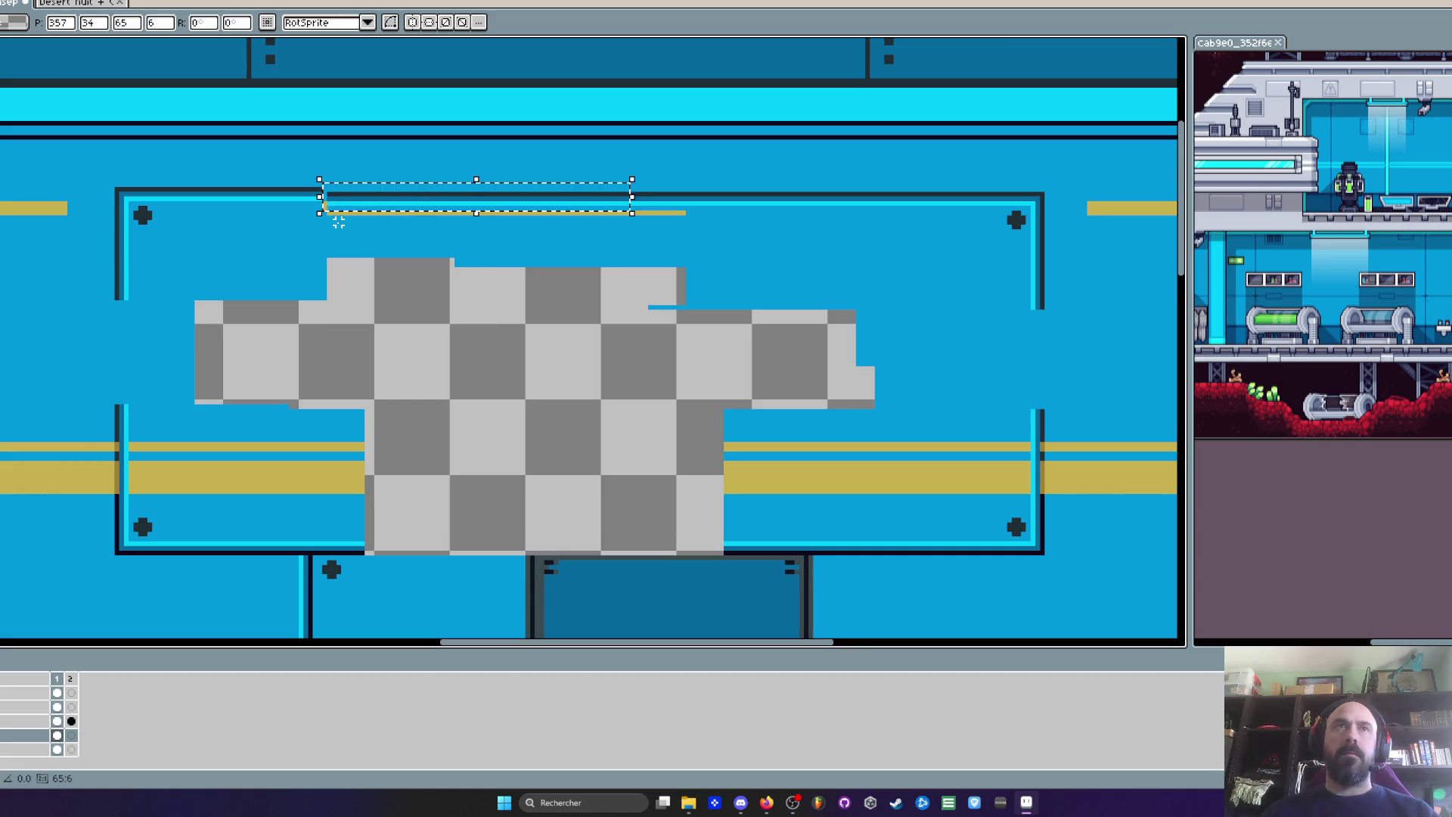
Commit the top strip, then nudge the top-left corner piece one pixel right and down
key("Return")
left_click_drag(97, 165, 315, 325)
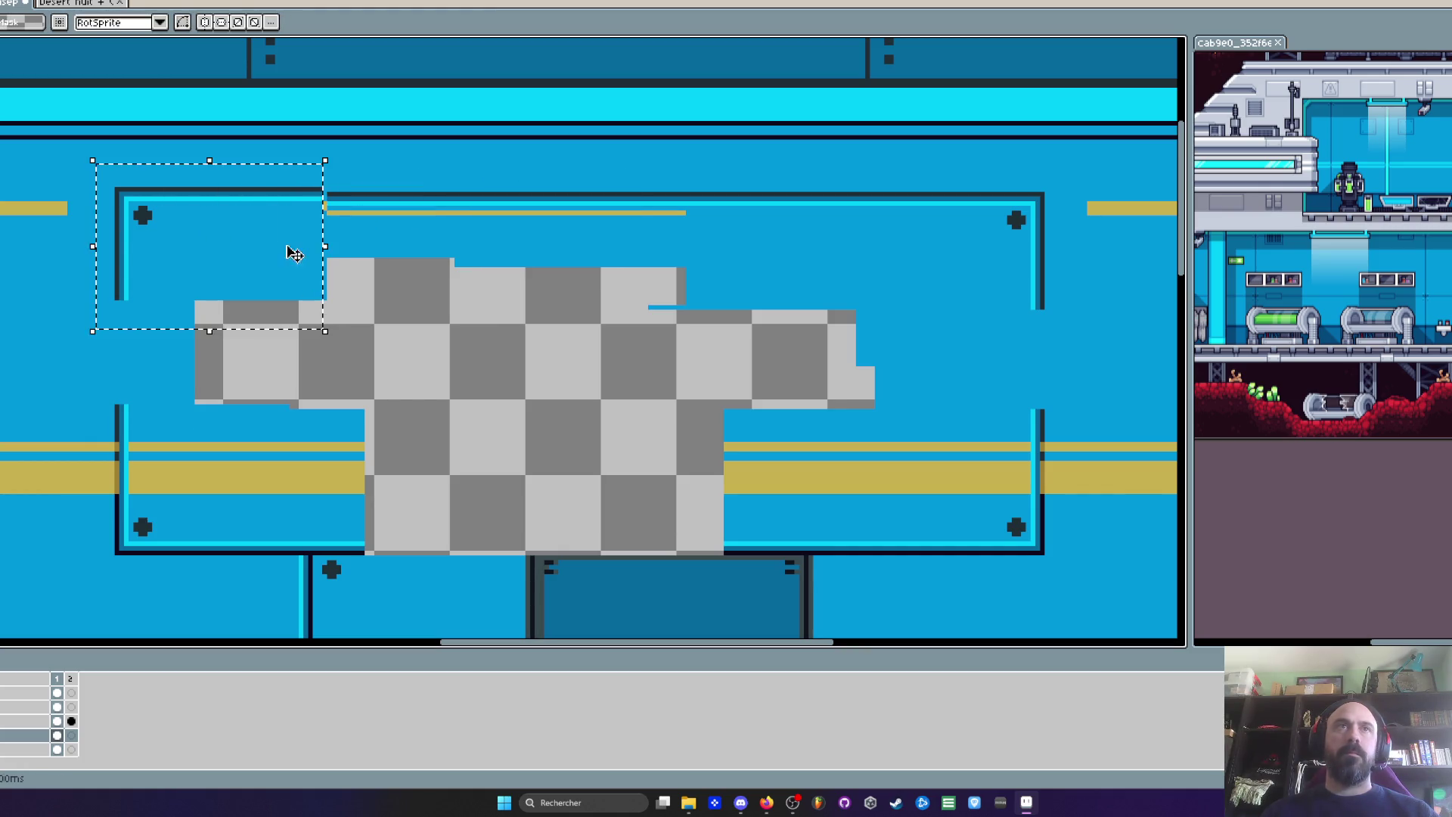
key("Right")
key("Down")
key("Return")
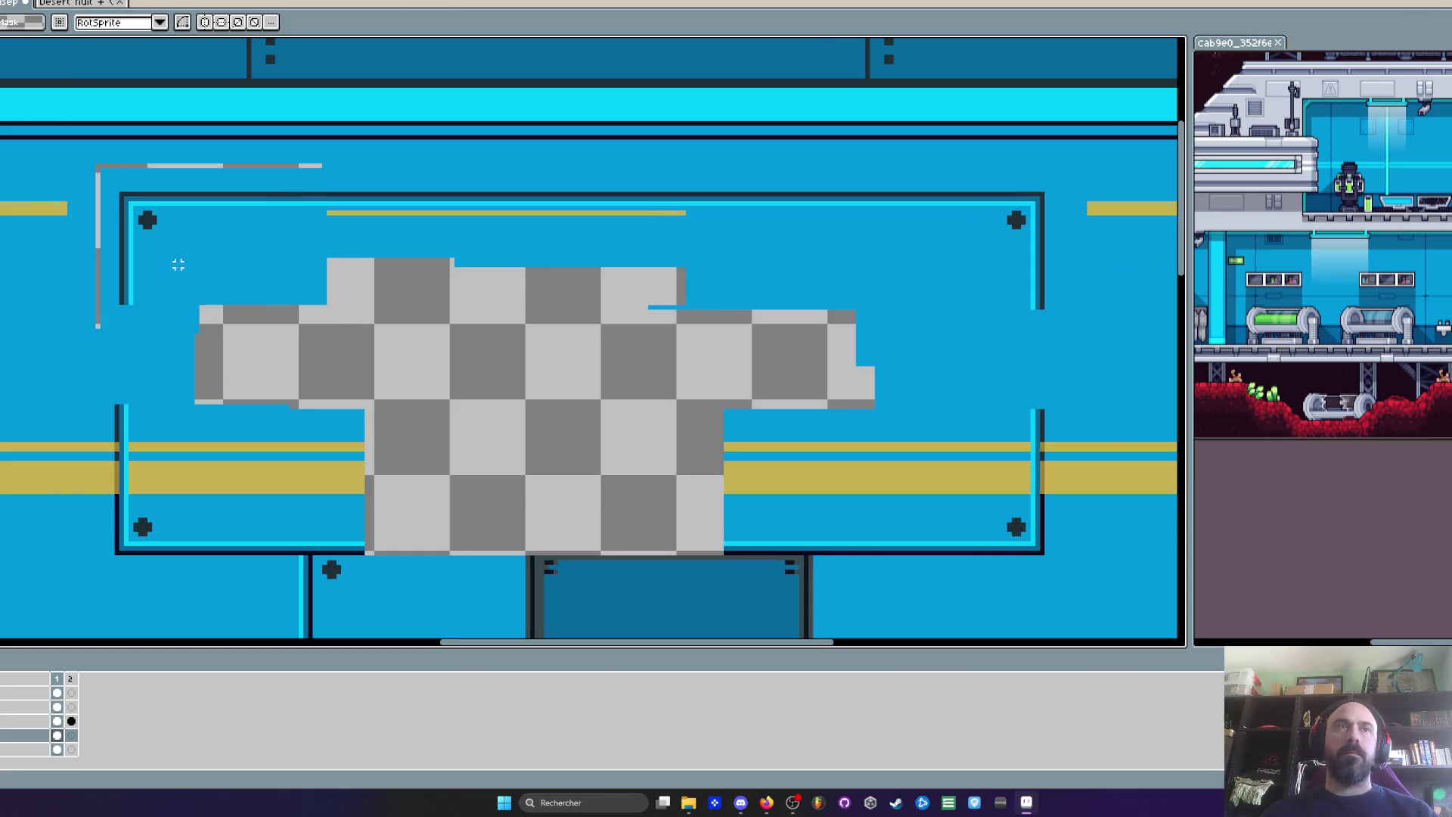
Realign the lower-left frame strip, shifting it one pixel right
left_click_drag(112, 374, 401, 558)
key("Right")
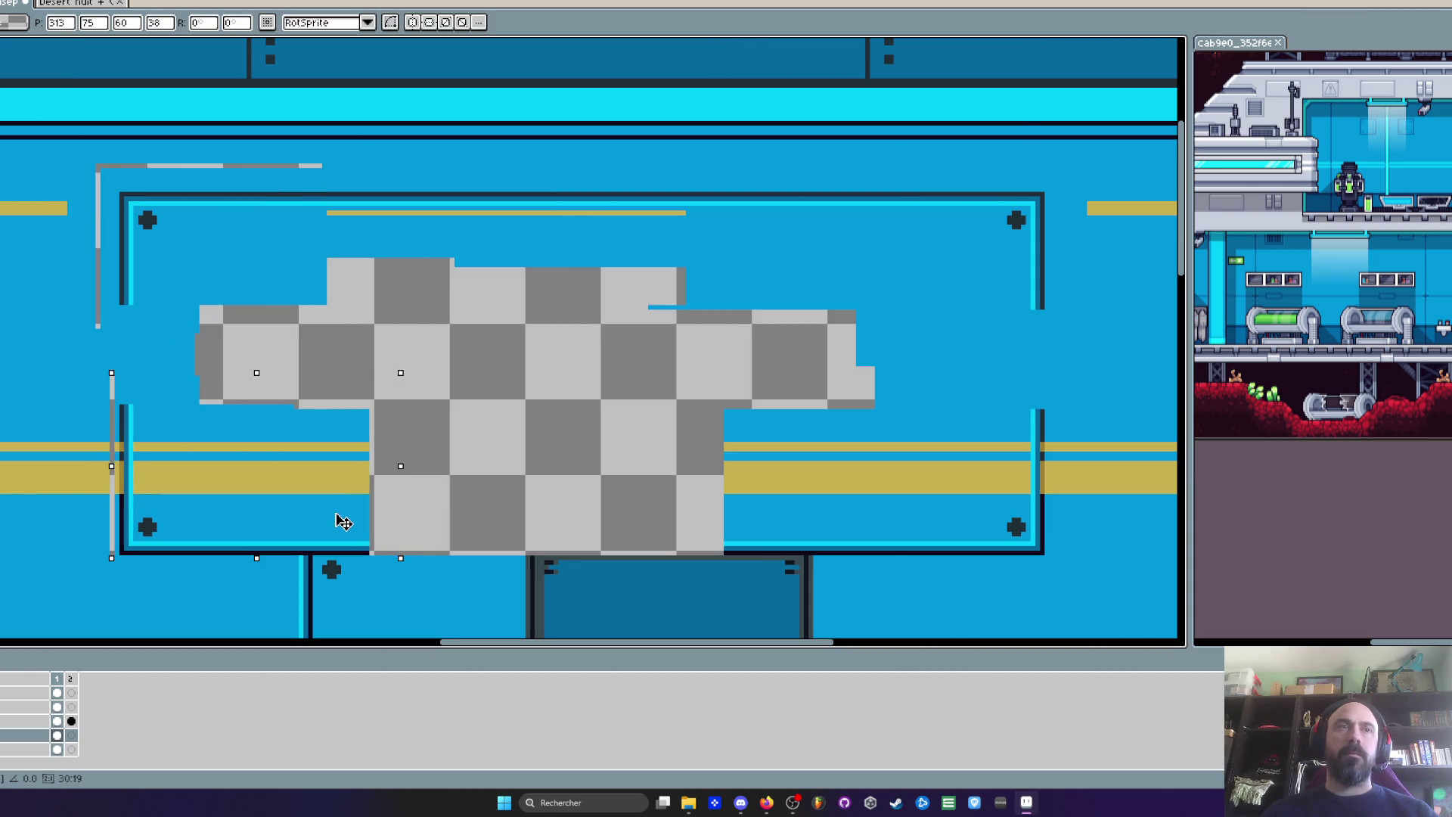
key("Up")
key("Return")
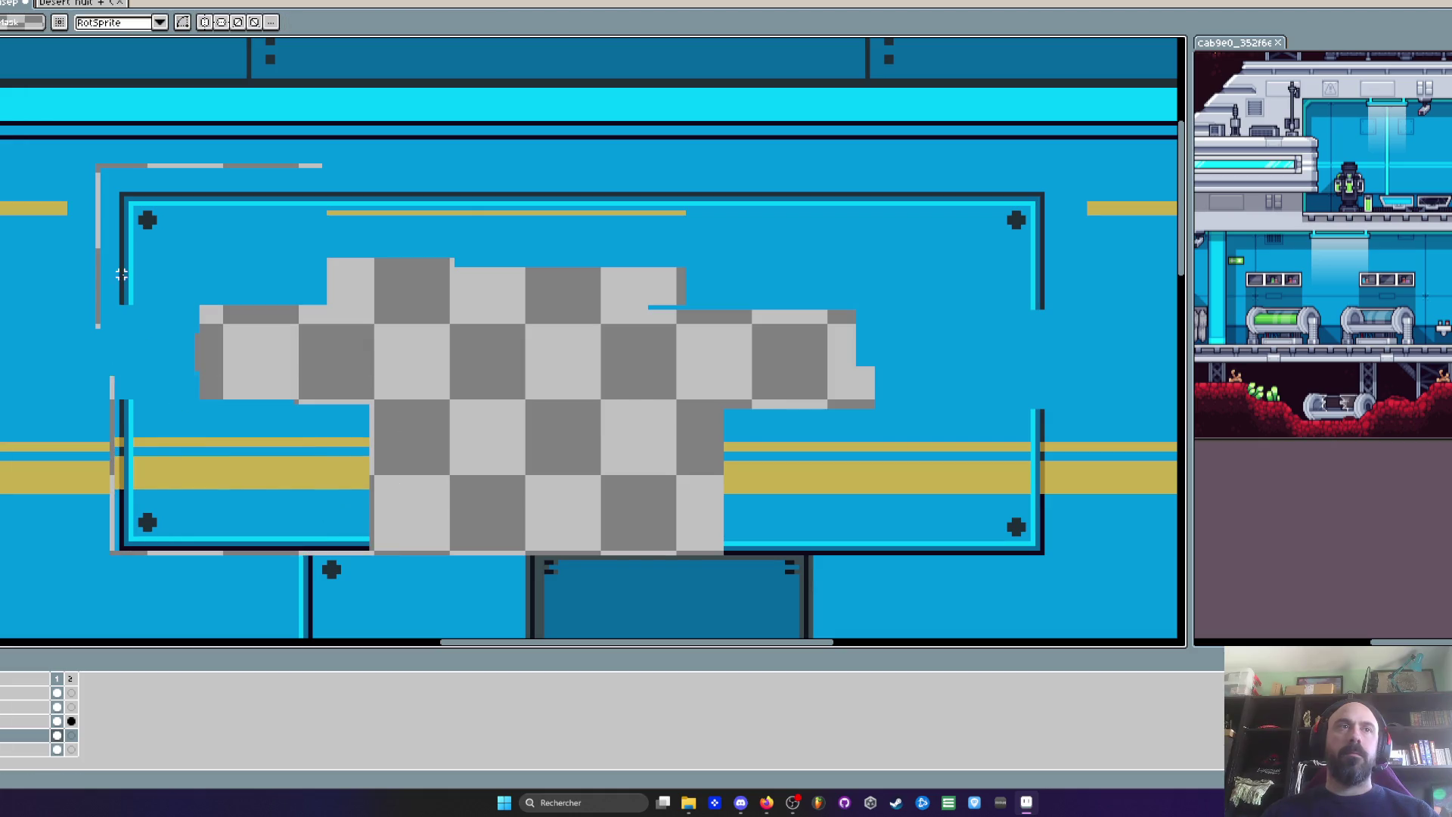
left_click_drag(388, 553, 111, 366)
key("Down")
key("Return")
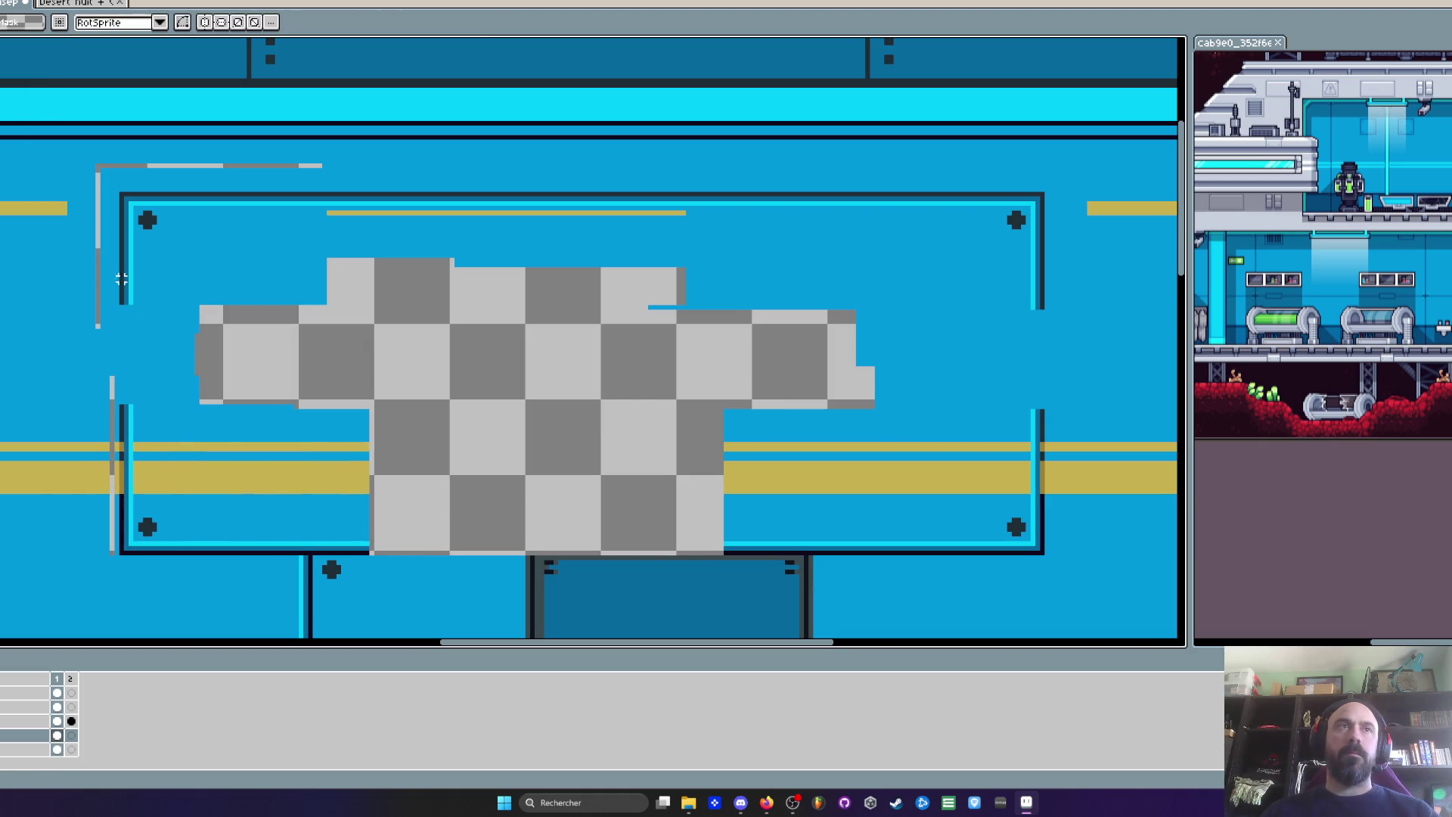
Move the left frame-edge strips down to close the gap on the left side
mouse_move(110, 235)
left_mouse_down()
mouse_move(151, 335)
mouse_move(128, 376)
mouse_move(120, 338)
left_mouse_up()
key("Return")
scroll(120, 339, "up", 2)
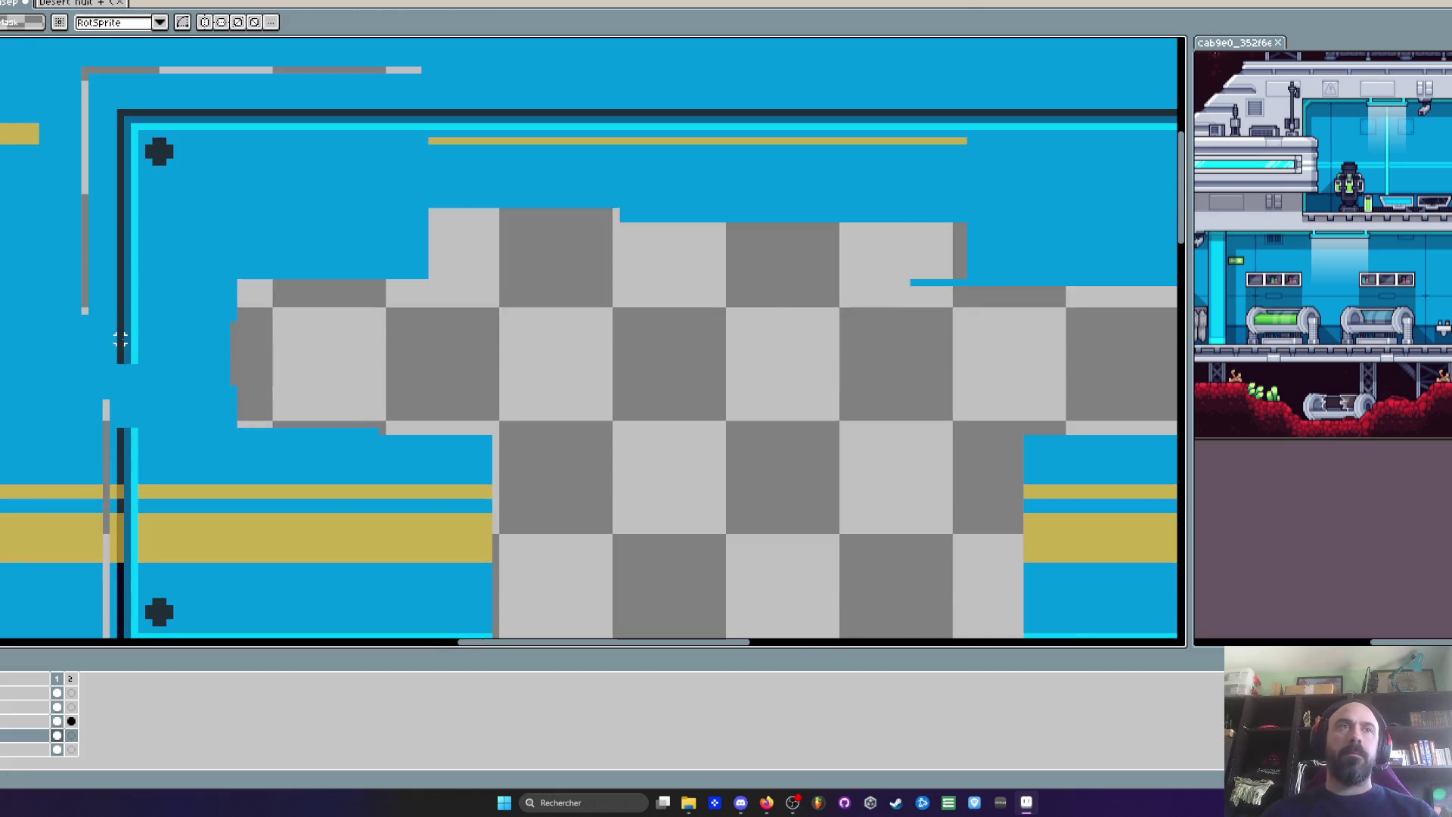
scroll(122, 353, "up", 1)
left_click_drag(139, 365, 107, 180)
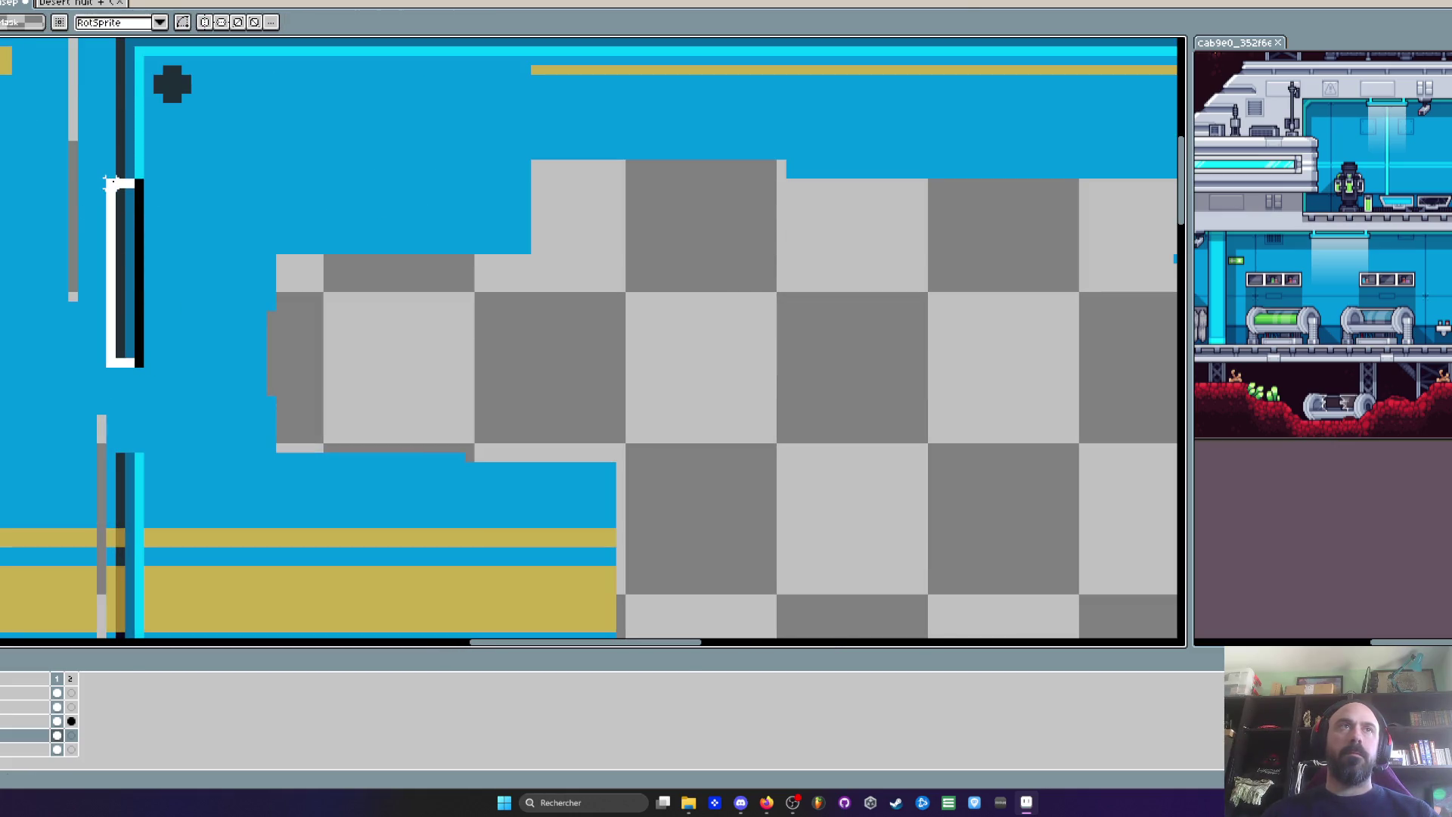
left_click_drag(138, 229, 138, 315)
scroll(140, 314, "down", 2)
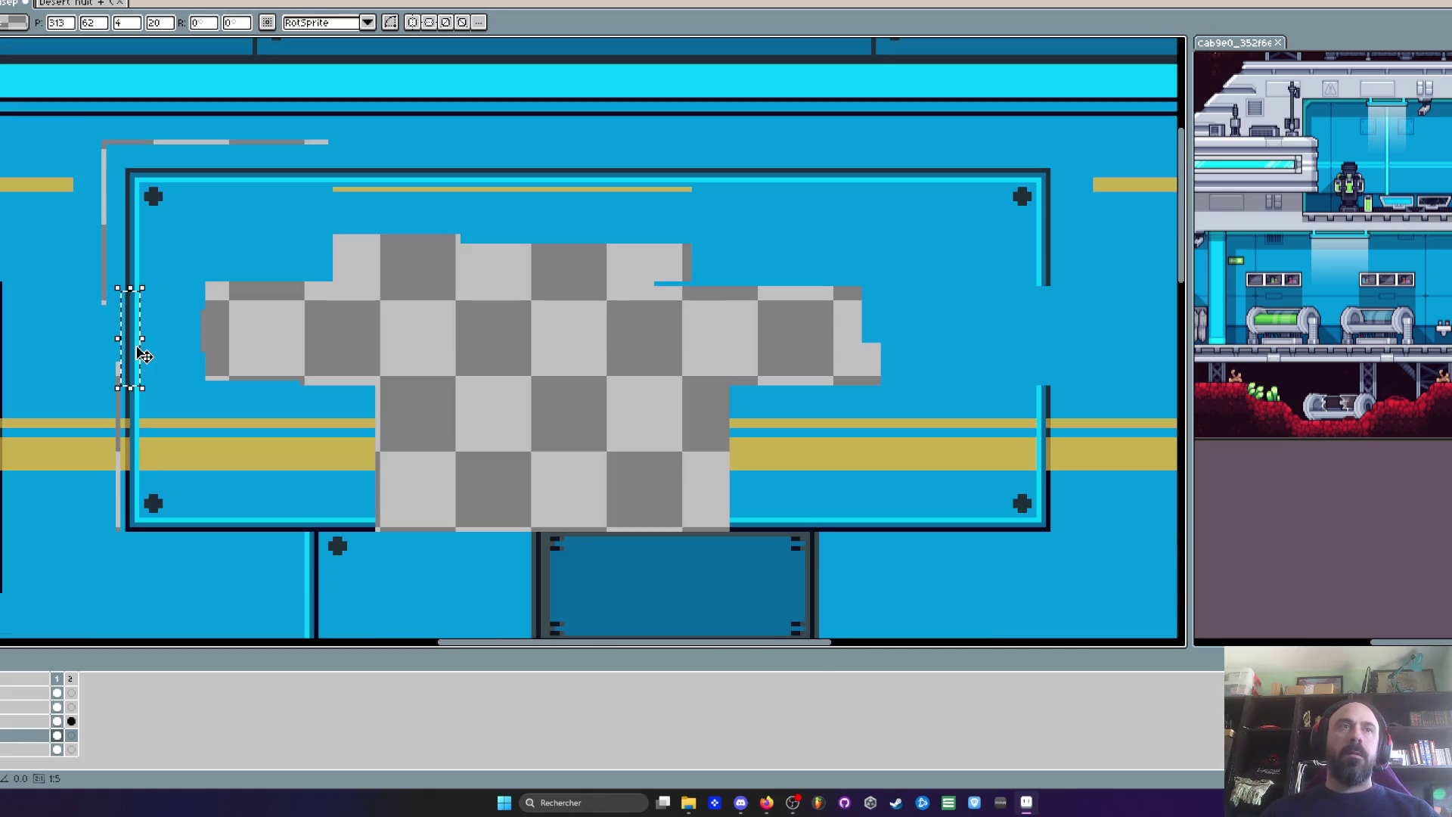
key("Return")
scroll(617, 323, "down", 1)
scroll(618, 323, "down", 1)
scroll(617, 323, "up", 2)
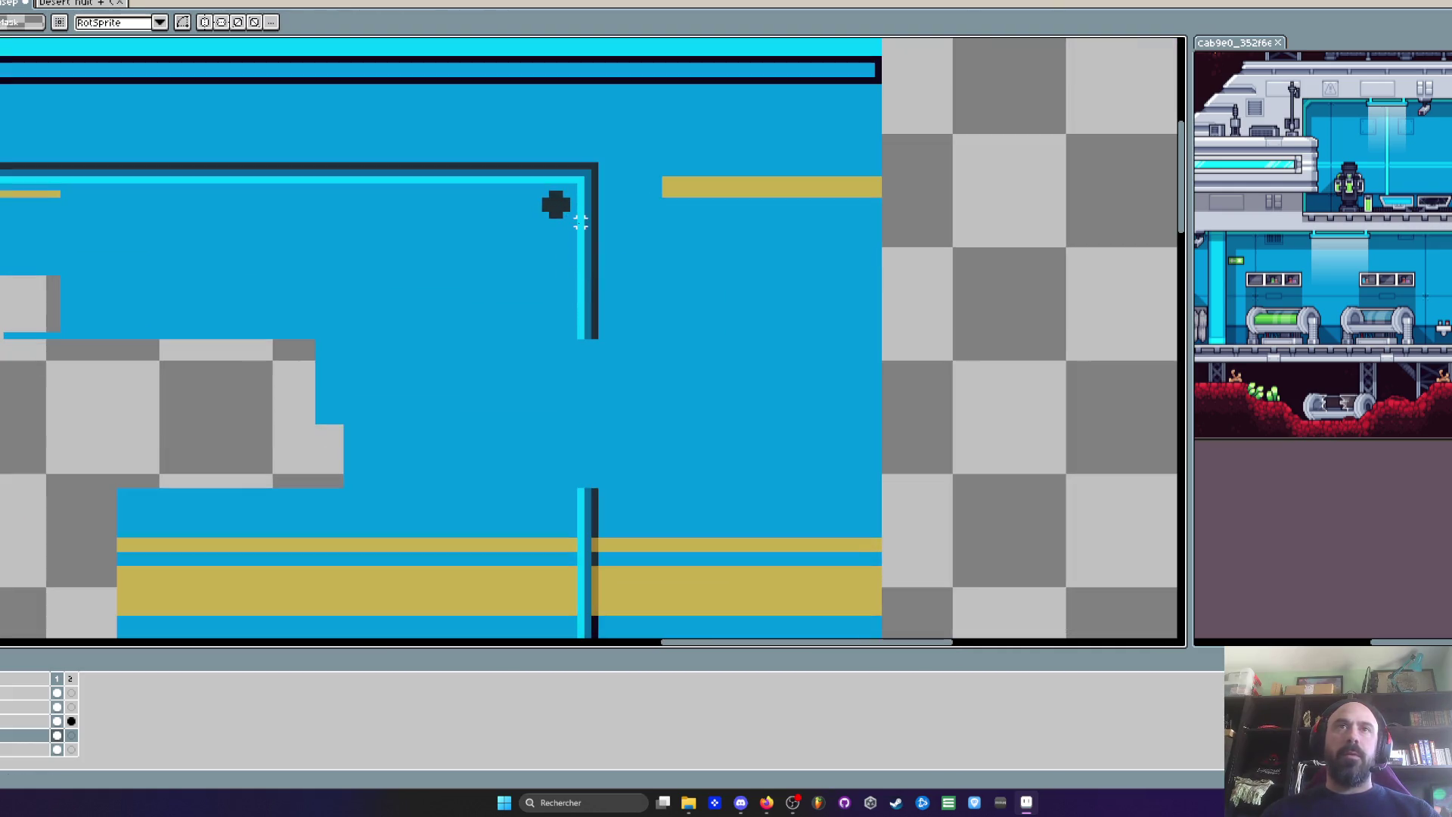
Reposition the right vertical edge strip and shift the cyan bottom strip right
mouse_move(585, 220)
left_mouse_down()
mouse_move(599, 329)
mouse_move(589, 469)
mouse_move(603, 370)
left_mouse_up()
scroll(588, 469, "down", 2)
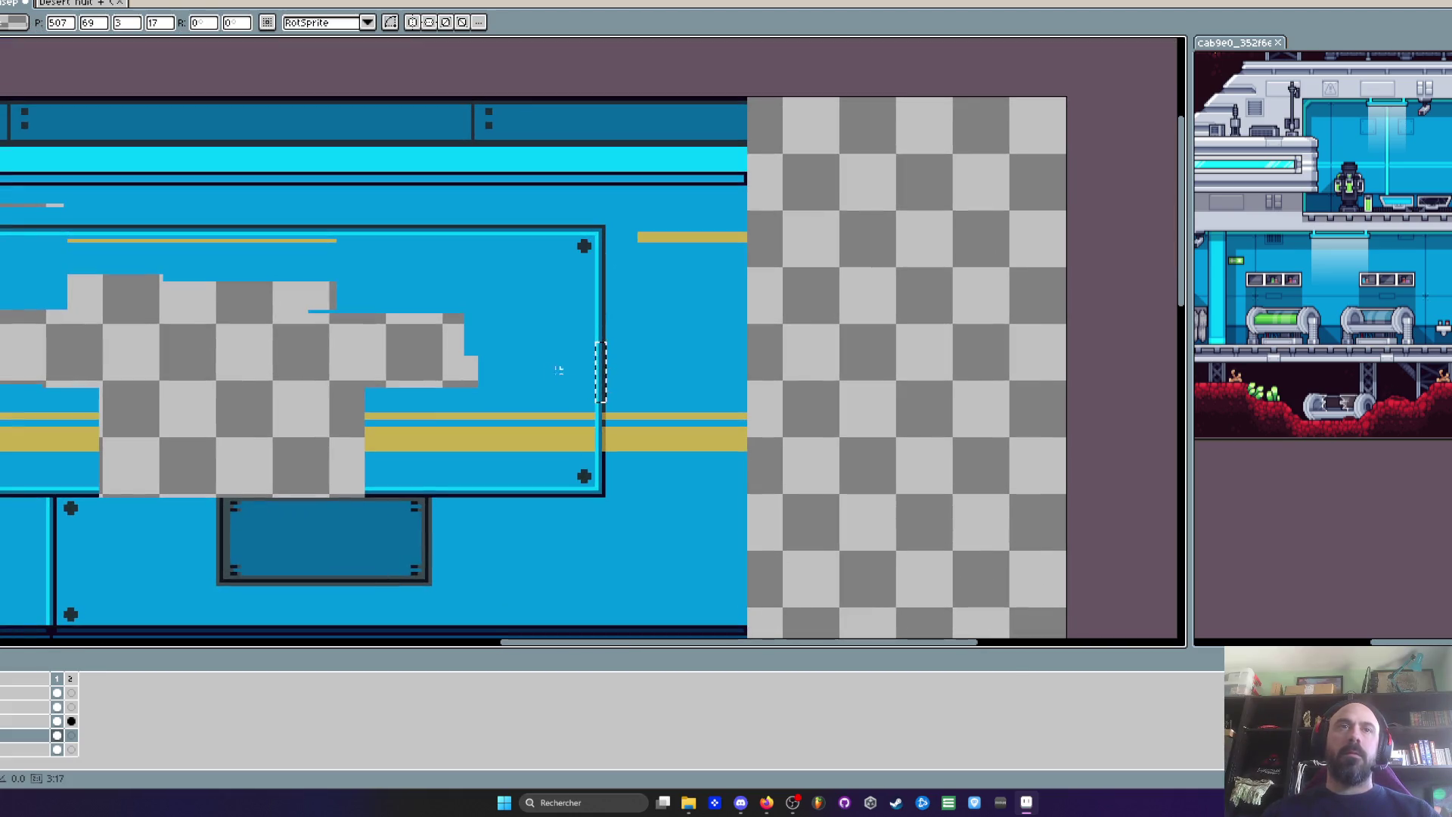
key("Return")
scroll(317, 454, "up", 1)
key("m")
mouse_move(117, 429)
left_mouse_down()
mouse_move(344, 453)
mouse_move(801, 444)
left_mouse_up()
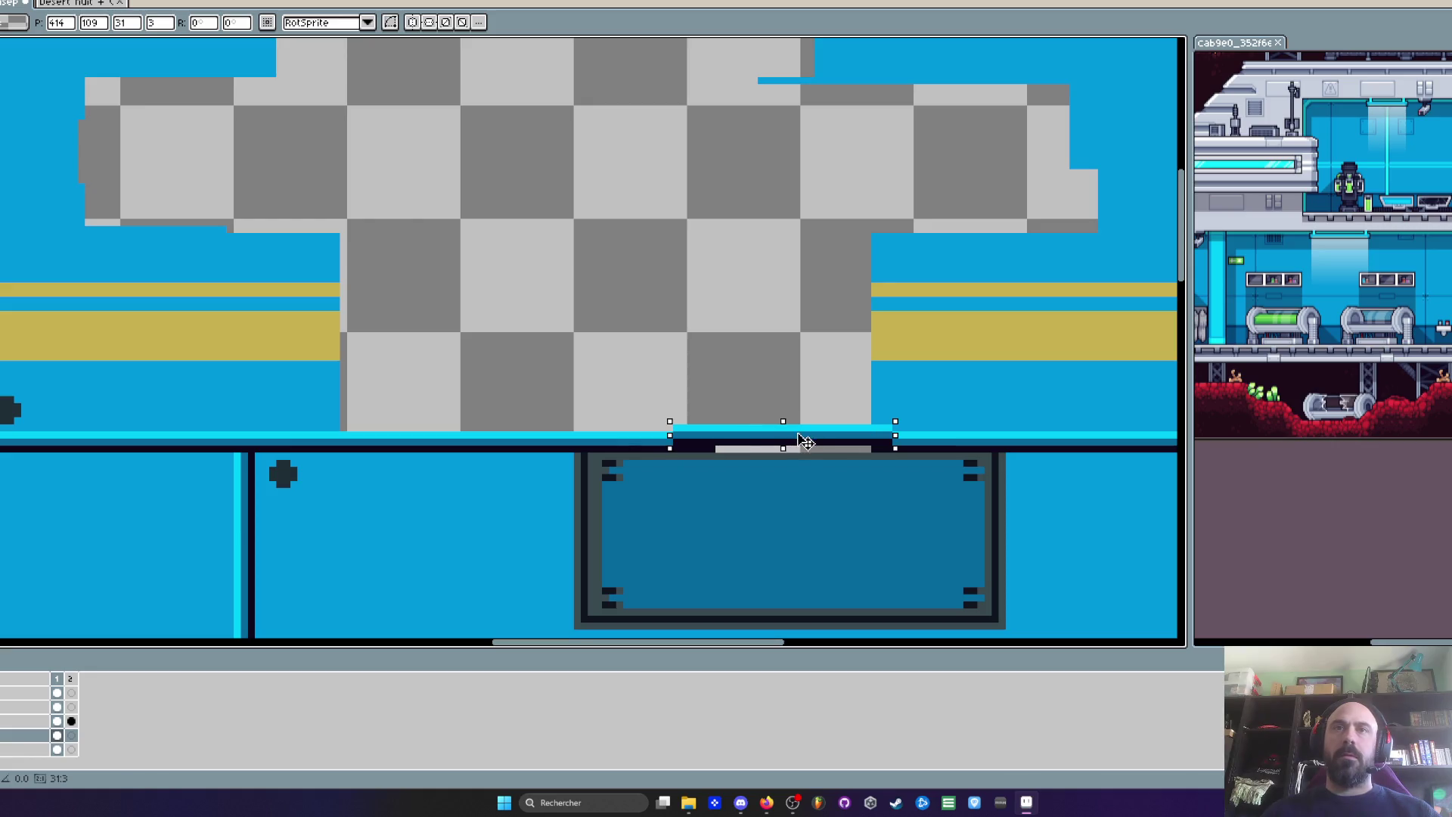
key("Return")
scroll(791, 388, "down", 2)
scroll(670, 359, "up", 2)
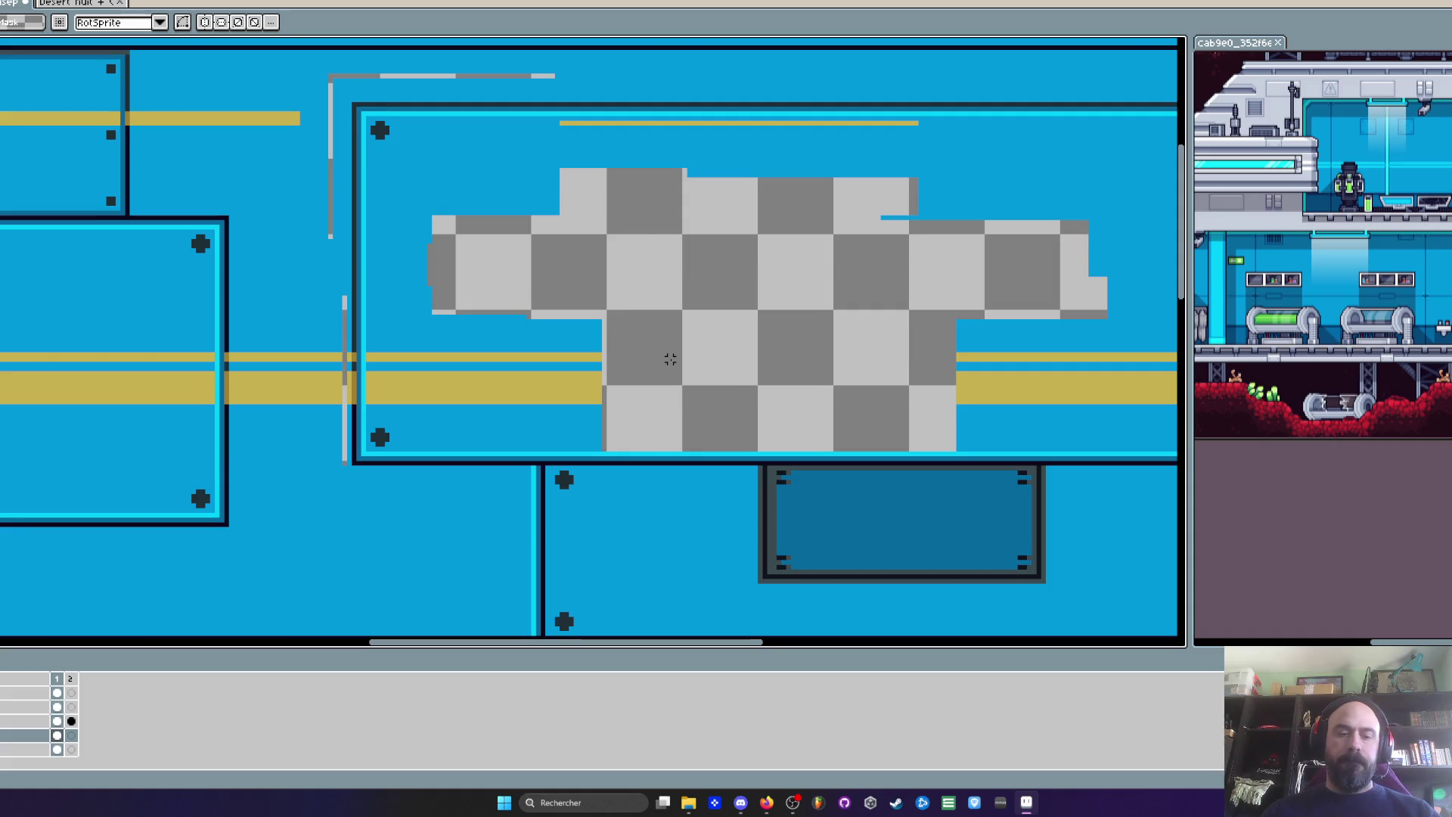
Erase the leftover blue wall in the lower-left part inside the frame
key("e")
mouse_move(667, 279)
left_mouse_down()
mouse_move(609, 383)
mouse_move(640, 430)
left_mouse_up()
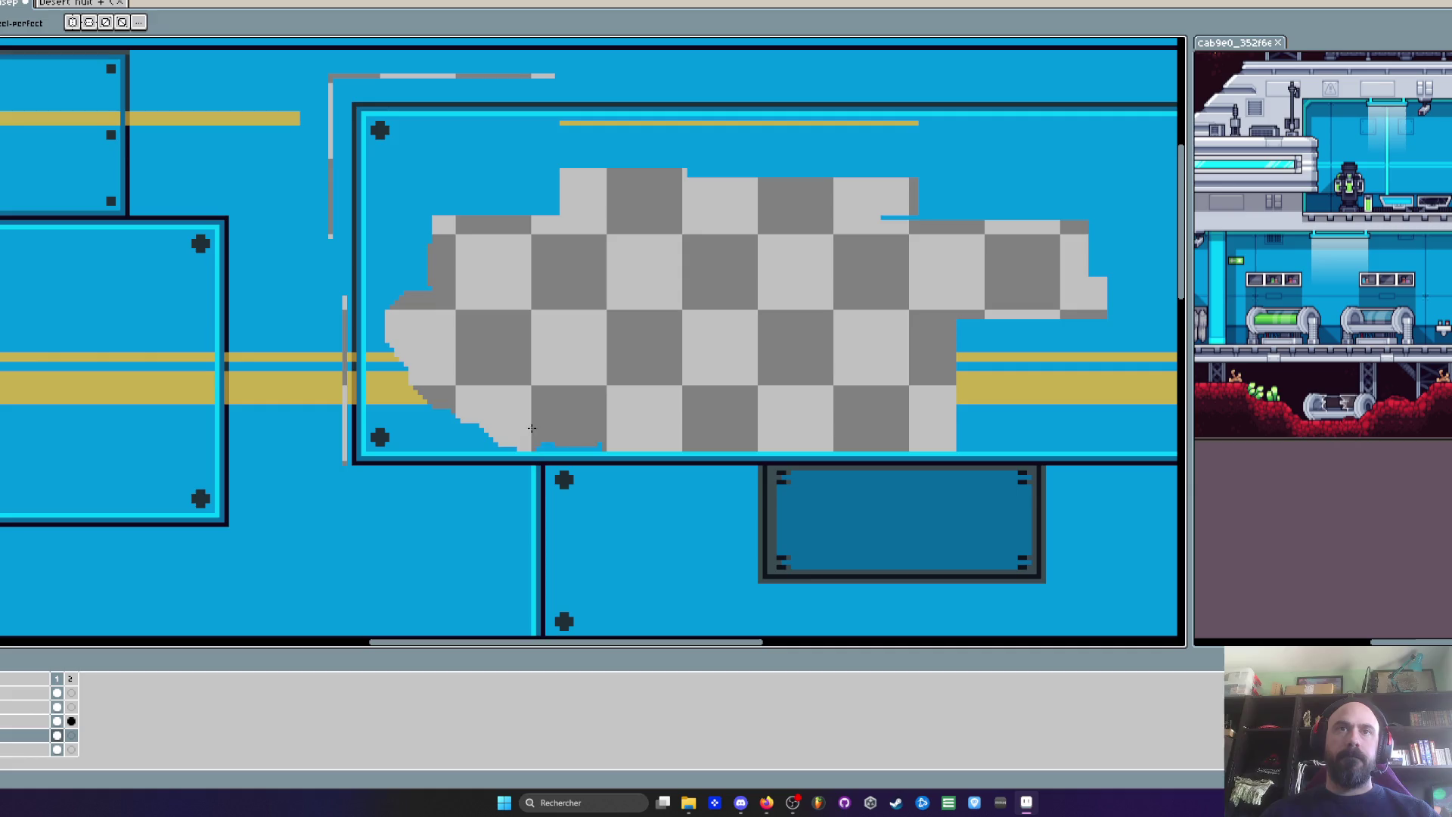
key("ctrl+z")
left_click_drag(486, 411, 594, 351)
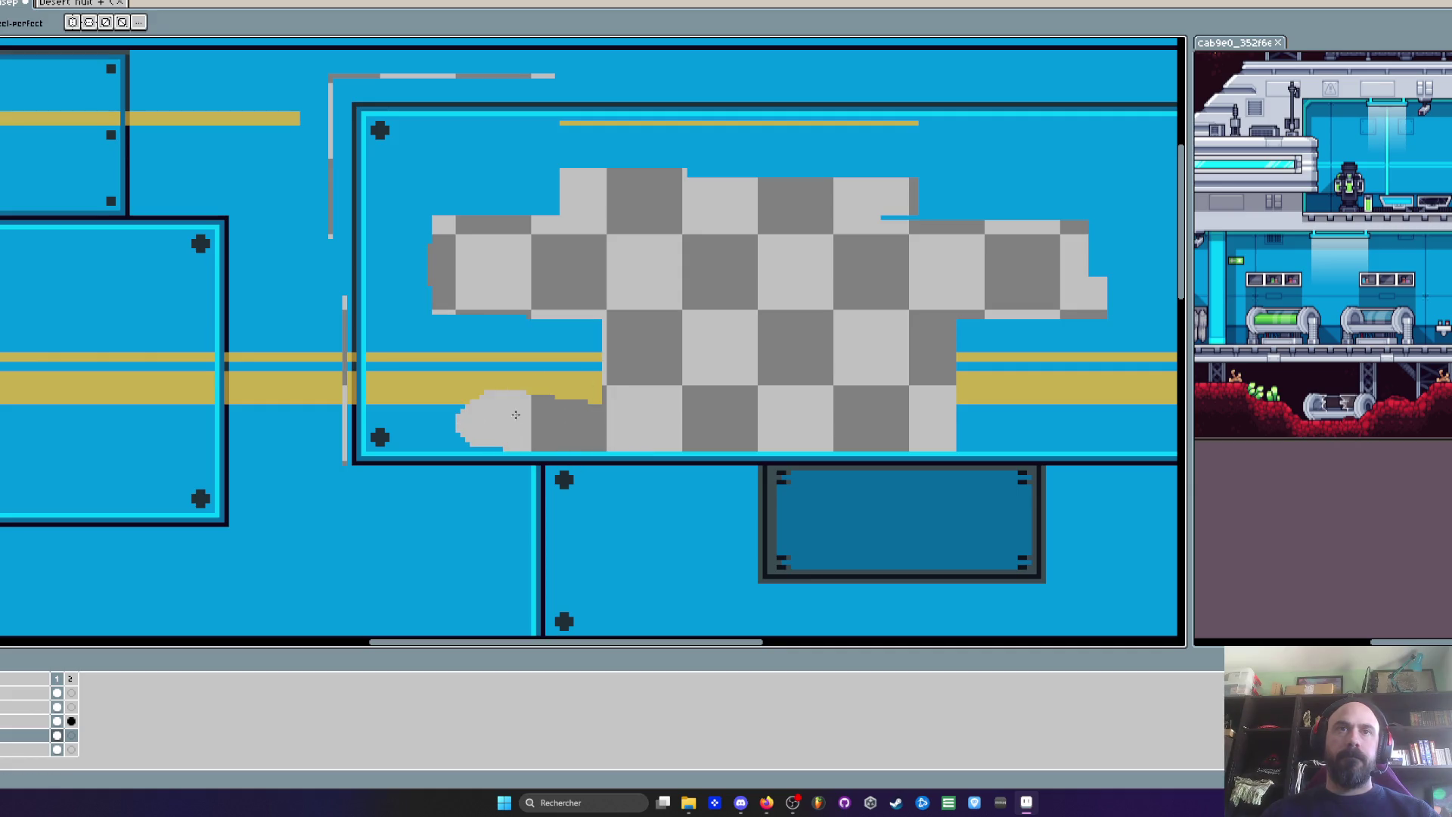
scroll(600, 370, "down", 1)
Flood-fill the yellow stripe pieces and blue patches inside the frame to transparent
key("g")
left_click(905, 248)
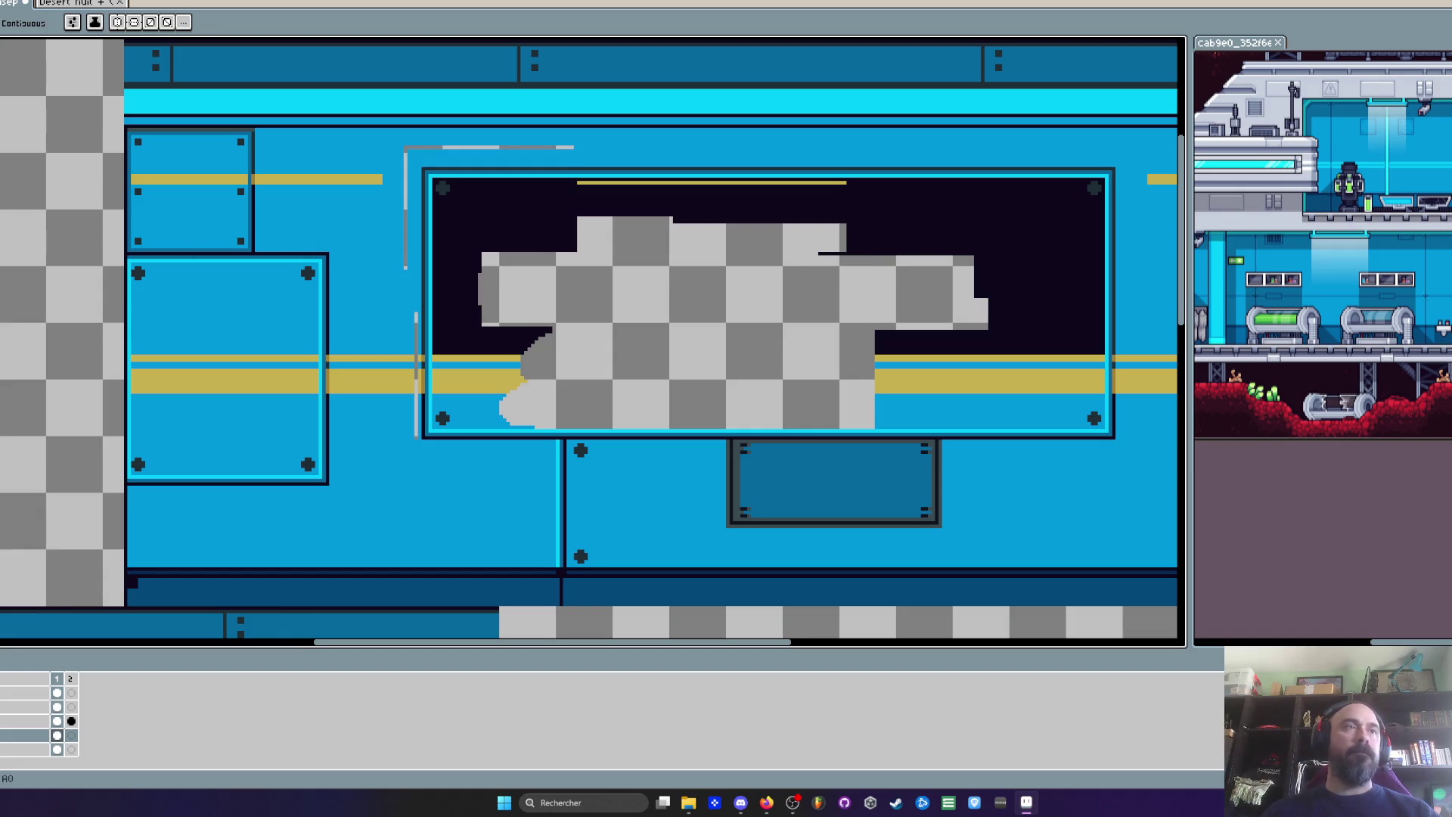
key("ctrl+z")
left_click(469, 382)
left_click(469, 365)
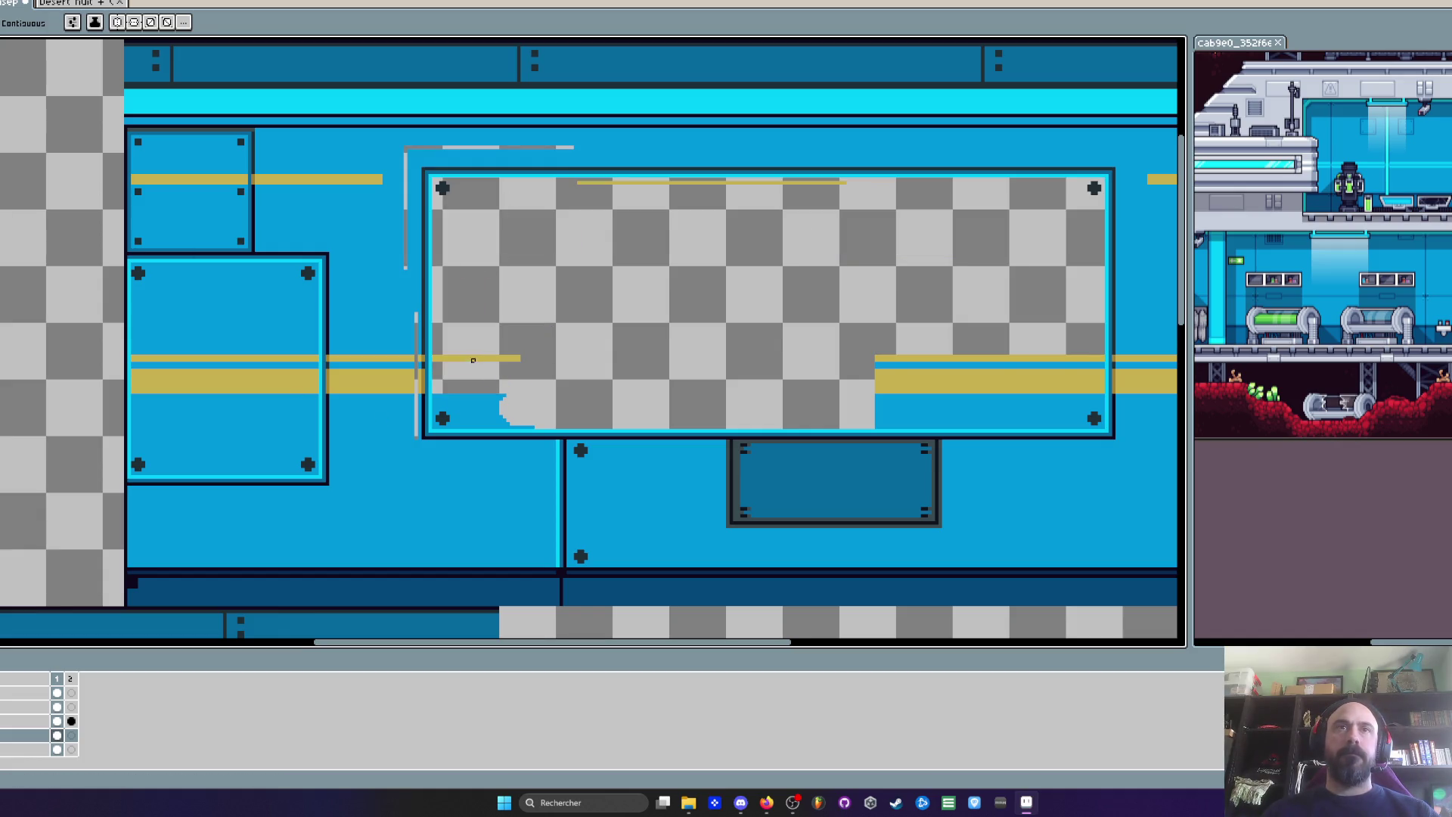
left_click(469, 357)
left_click(473, 413)
left_click(980, 380)
left_click(980, 360)
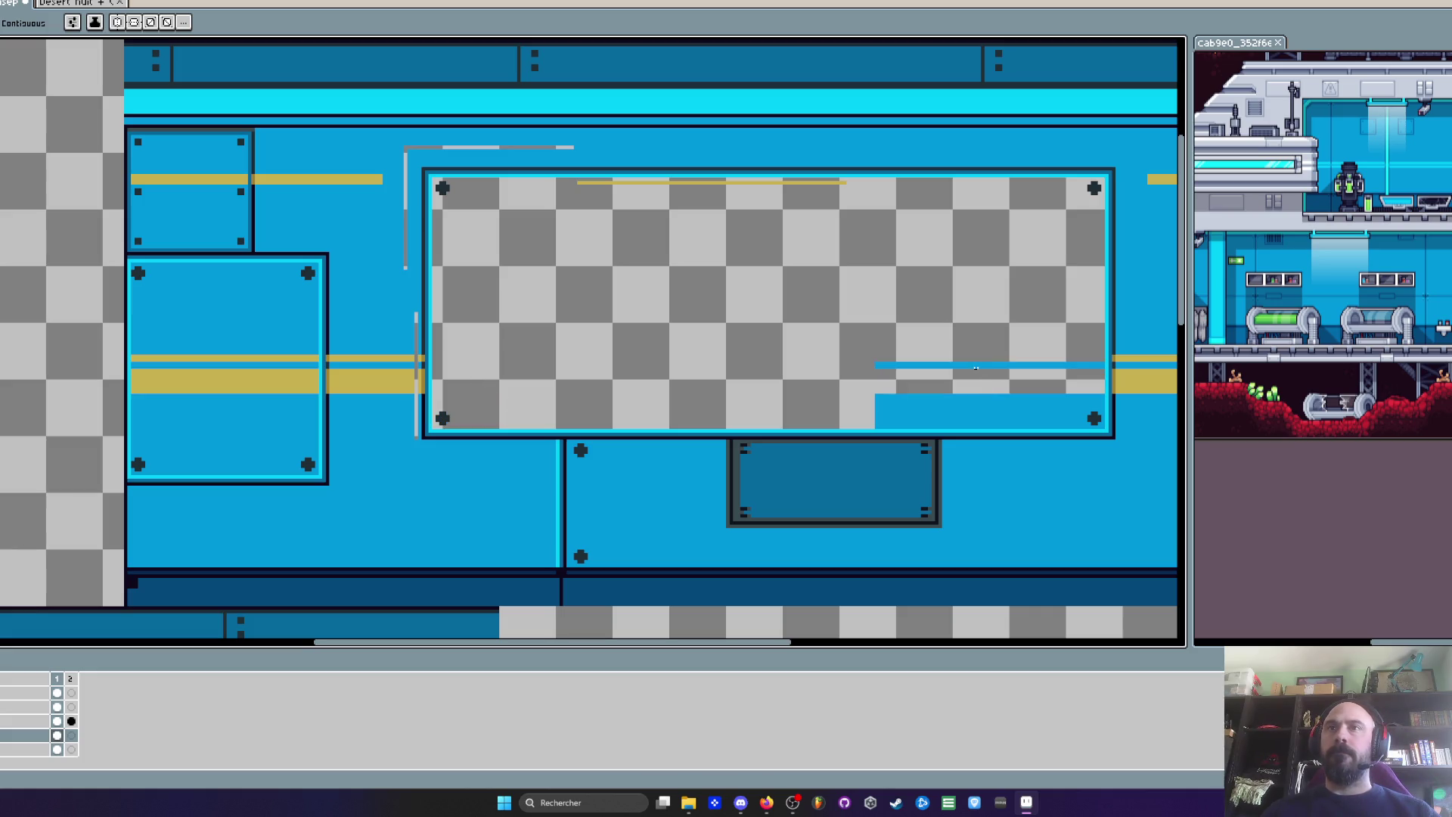
left_click(975, 366)
left_click(961, 406)
Clear the thin yellow line inside the window to transparent
left_click(785, 183)
scroll(785, 183, "down", 2)
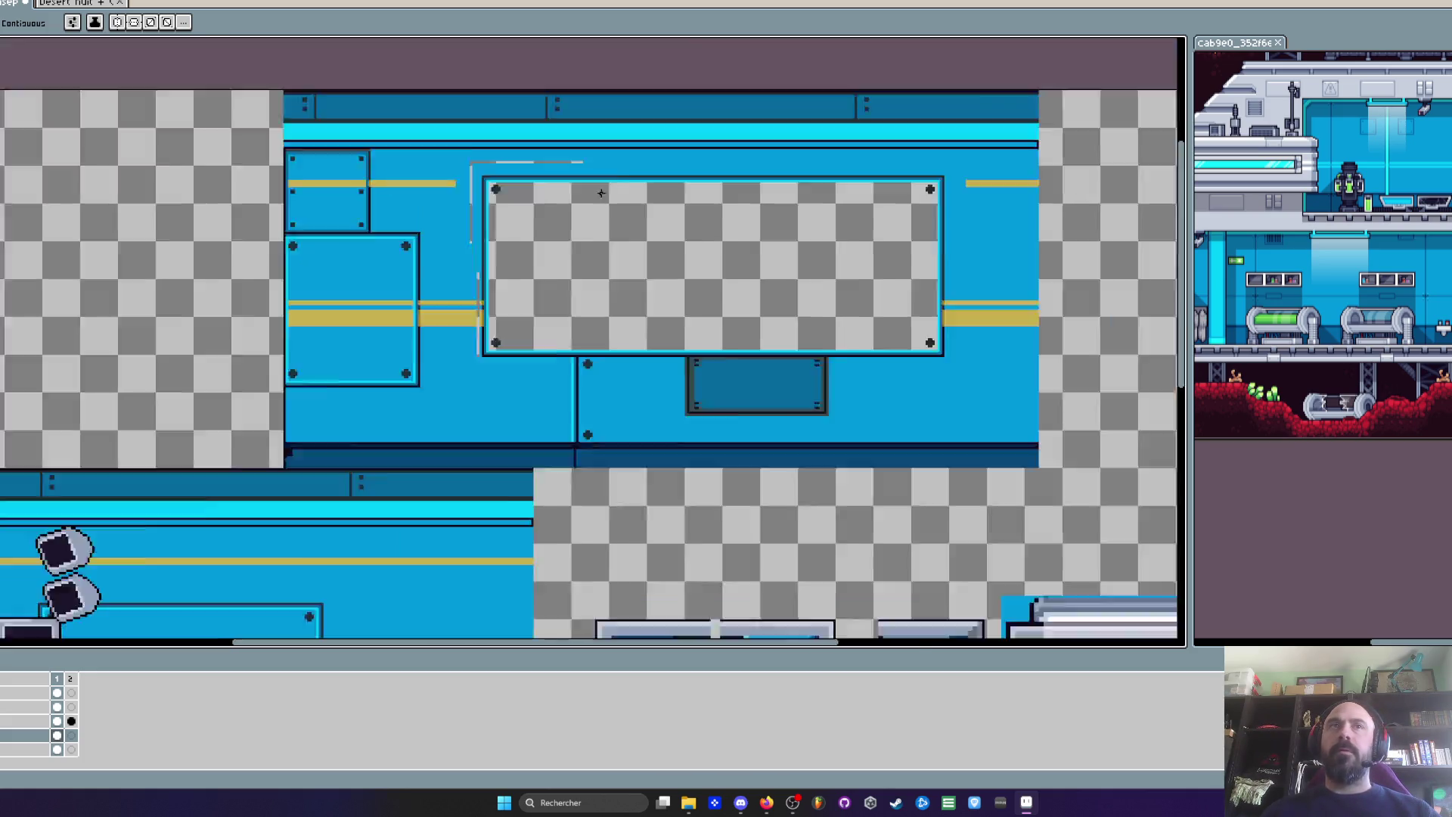
scroll(720, 251, "up", 2)
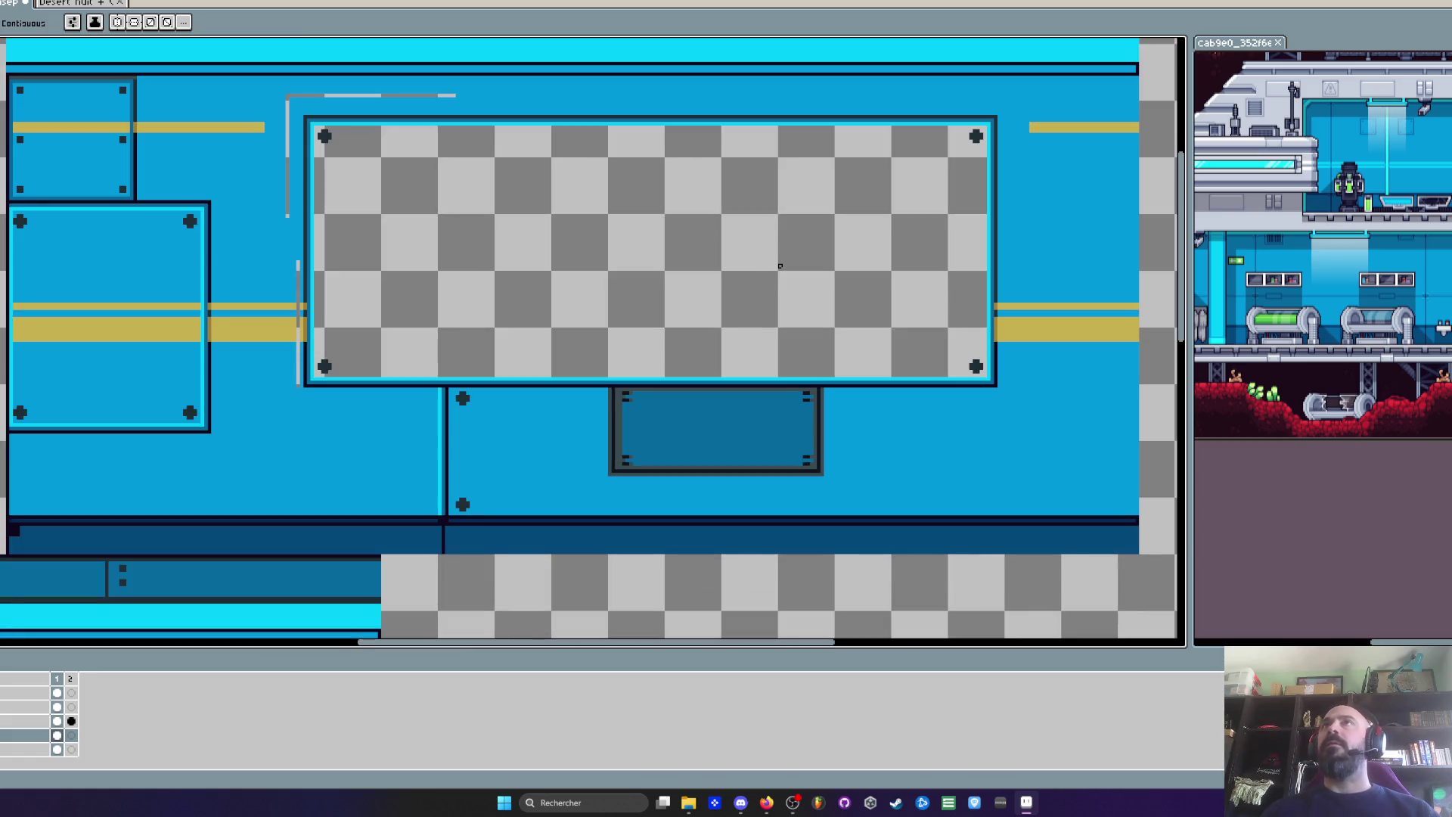
scroll(685, 421, "up", 2)
scroll(523, 409, "up", 2)
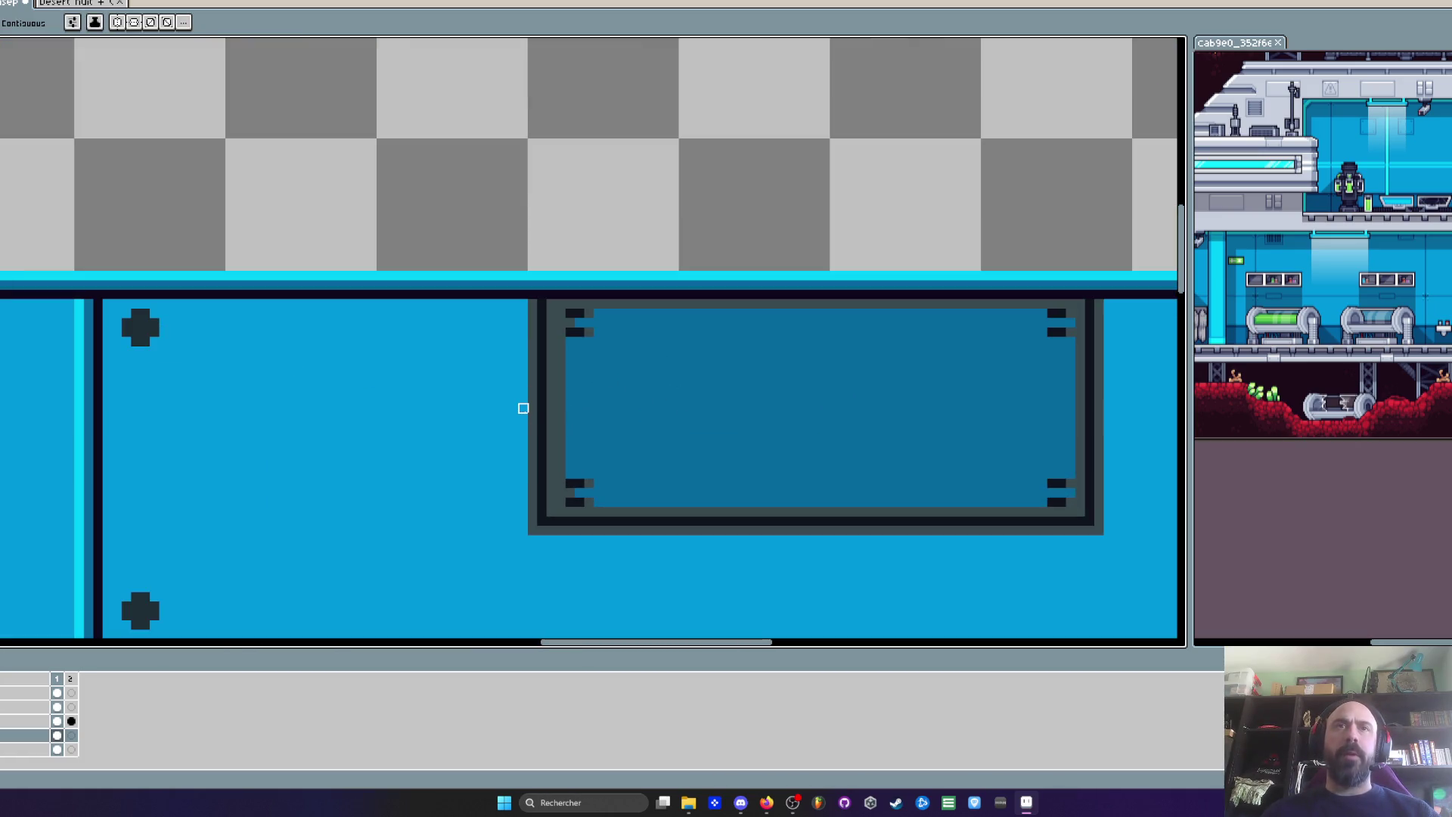
Sample the light wall blue and paint over the dark recessed panel with the pixel-perfect pencil
key("i")
left_click(487, 400)
key("b")
left_click_drag(531, 355, 532, 393)
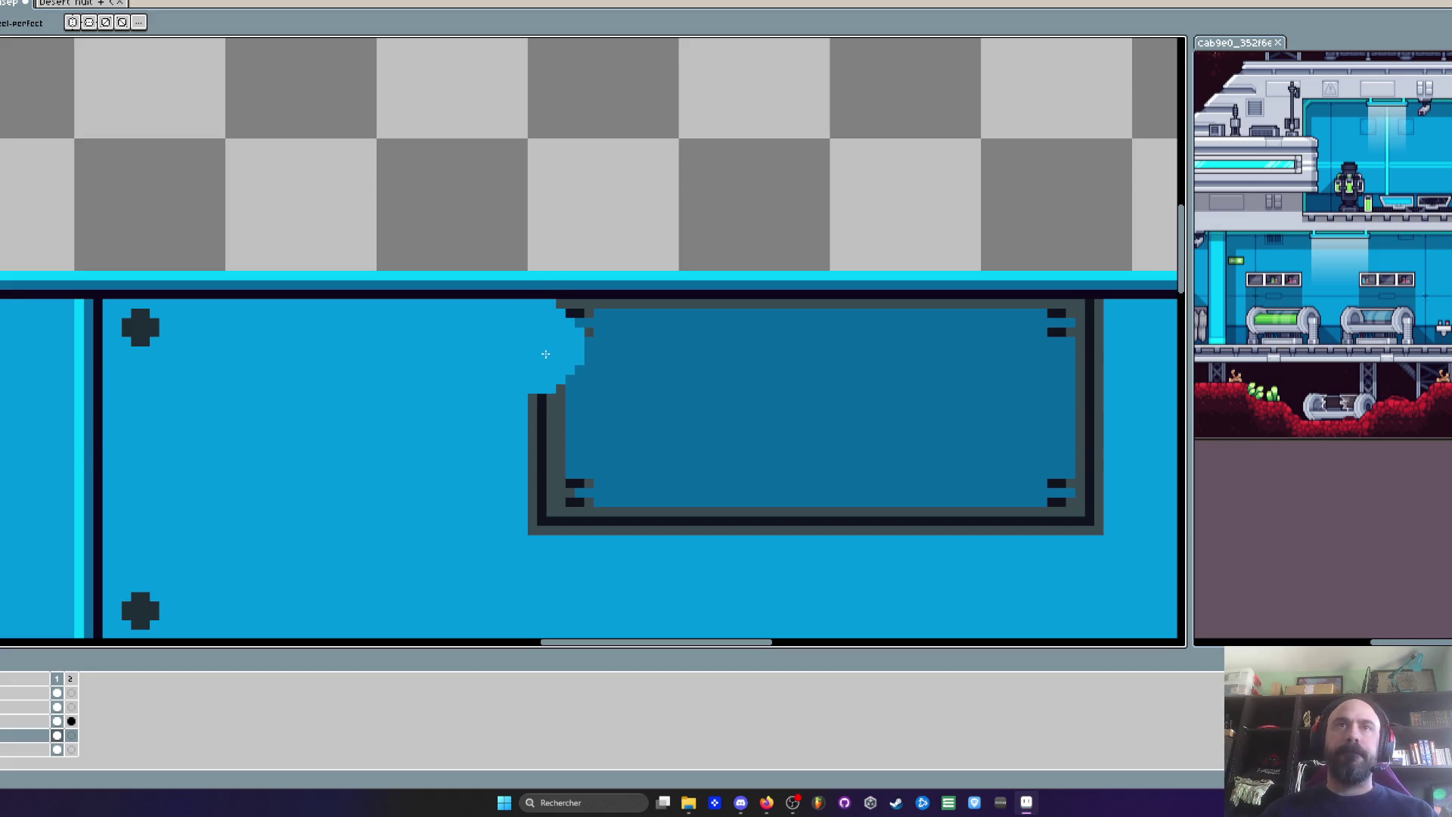
mouse_move(563, 346)
left_mouse_down()
mouse_move(877, 340)
mouse_move(543, 358)
mouse_move(1072, 351)
left_mouse_up()
key("ctrl+z")
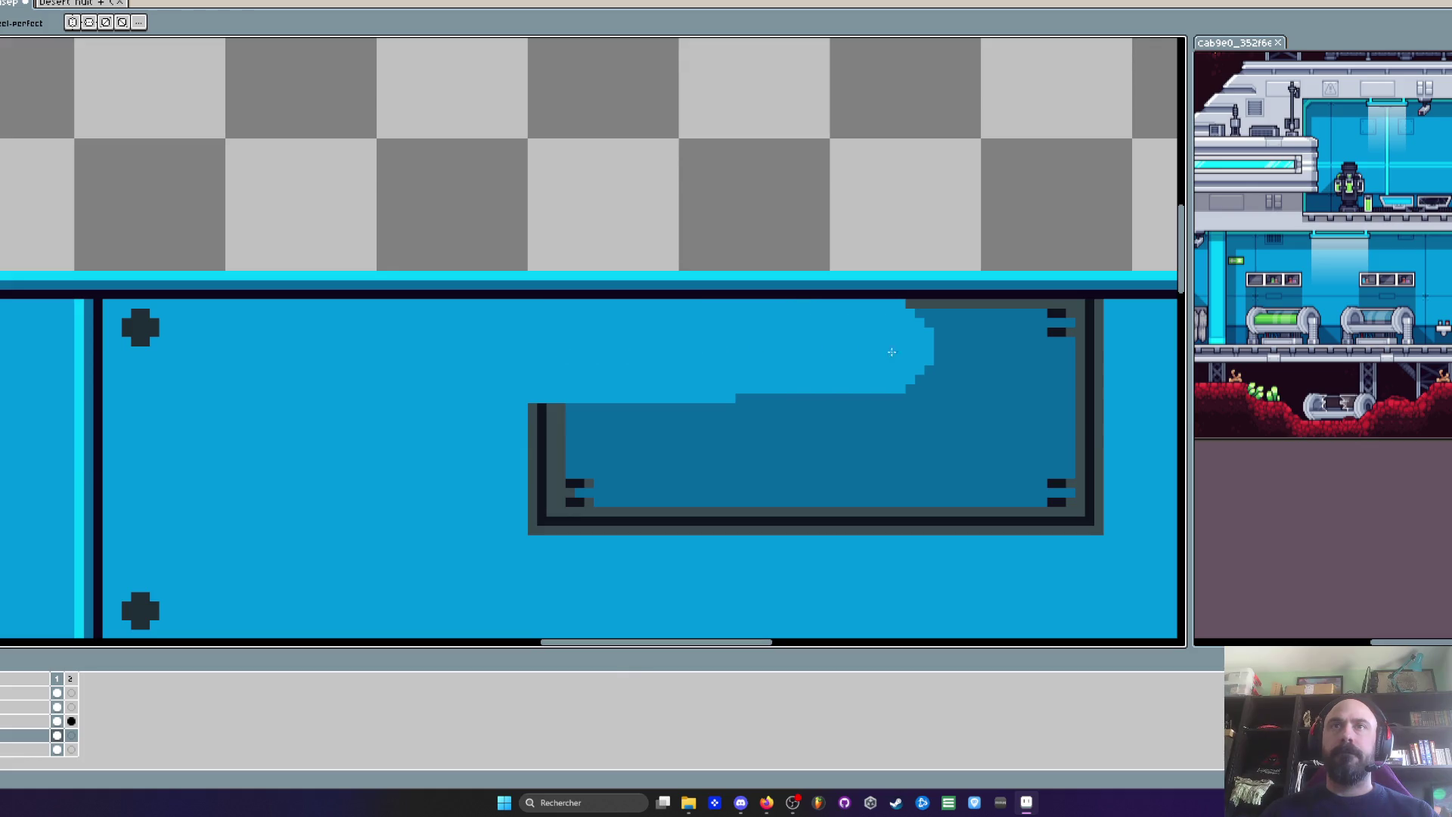
mouse_move(915, 356)
left_mouse_down()
mouse_move(787, 378)
mouse_move(859, 426)
mouse_move(977, 469)
left_mouse_up()
Move the riveted vertical seam strip below the window further right and commit it
scroll(732, 356, "down", 3)
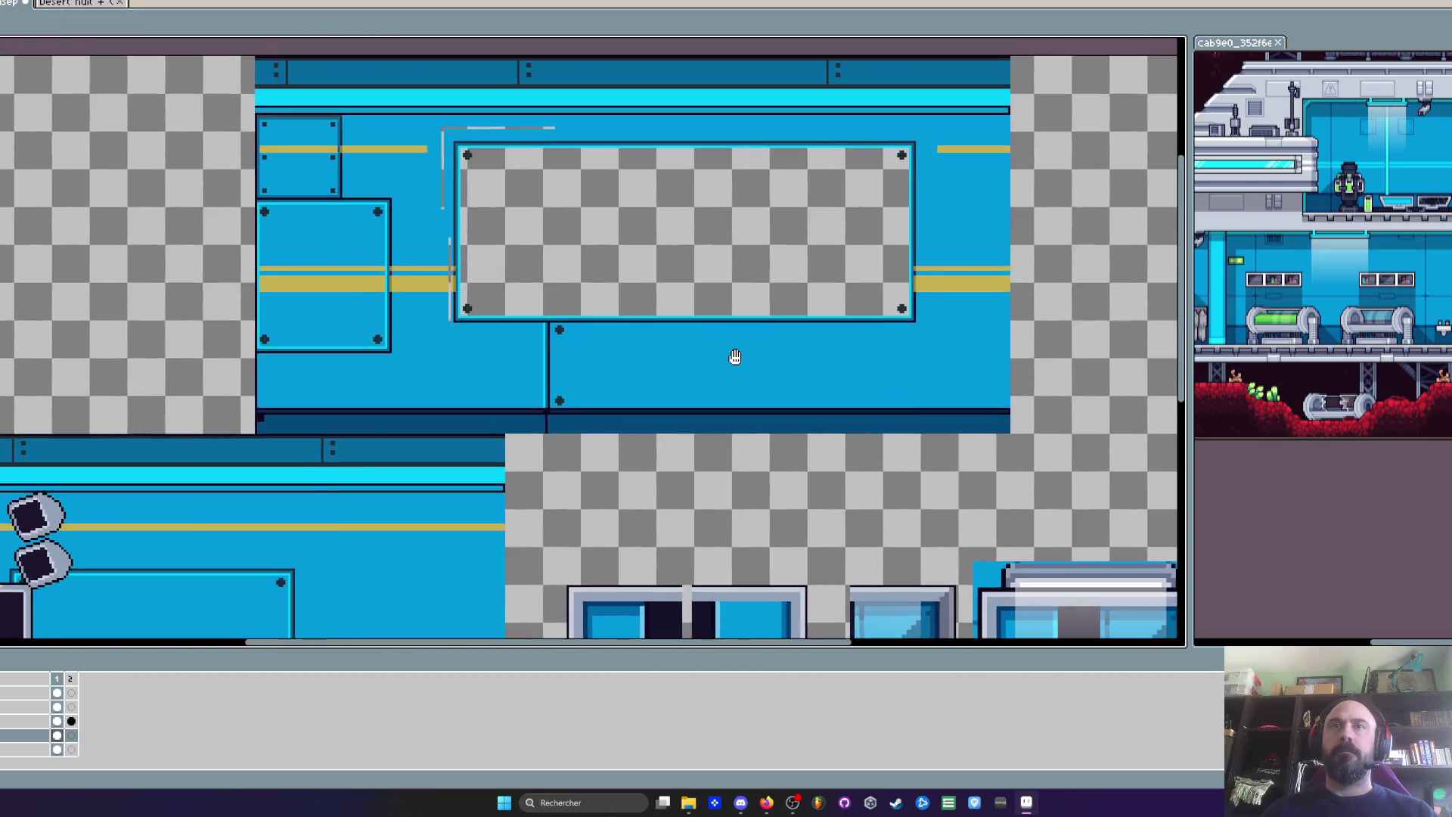
scroll(730, 347, "down", 4)
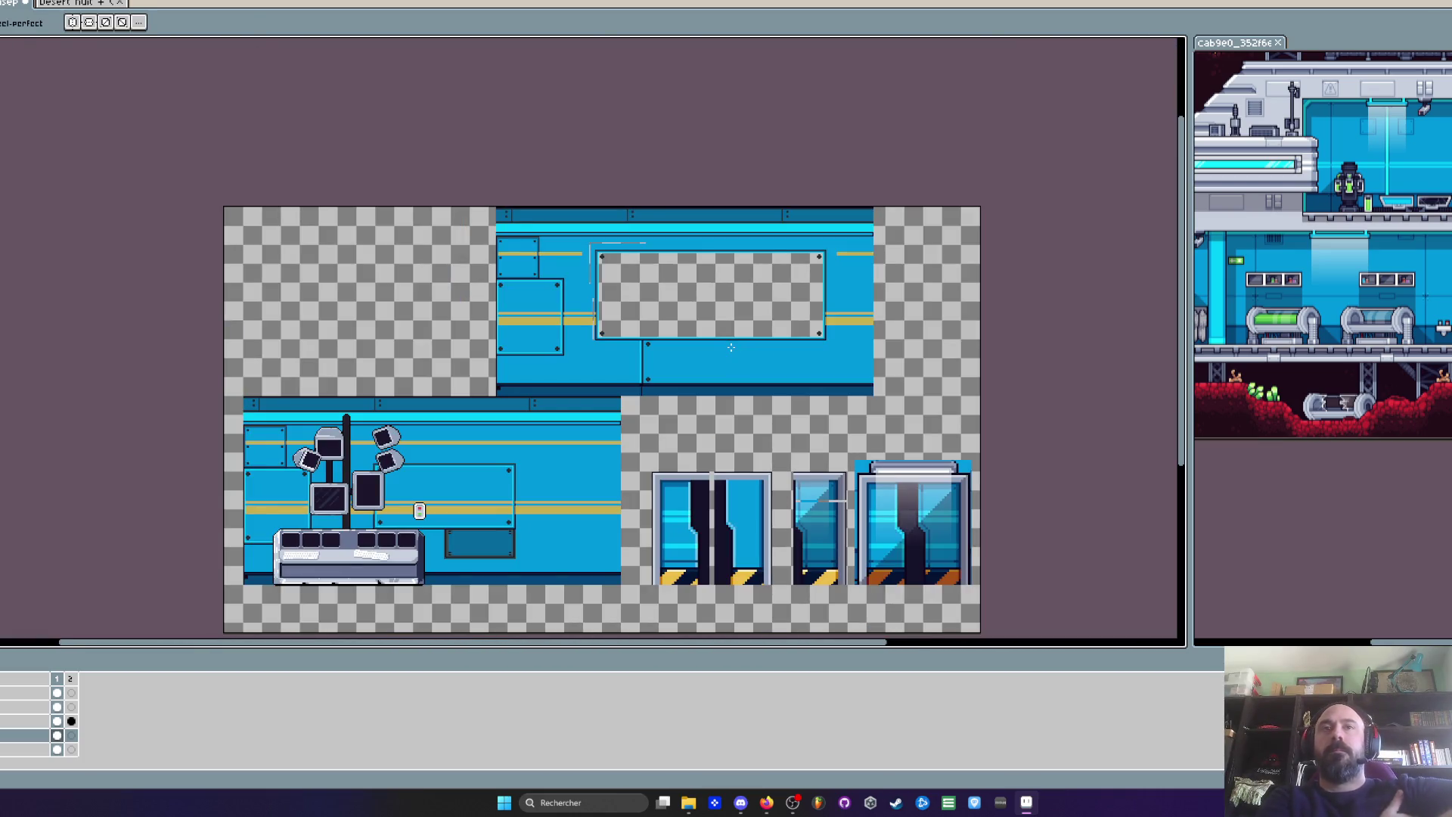
scroll(577, 335, "up", 5)
scroll(462, 346, "down", 3)
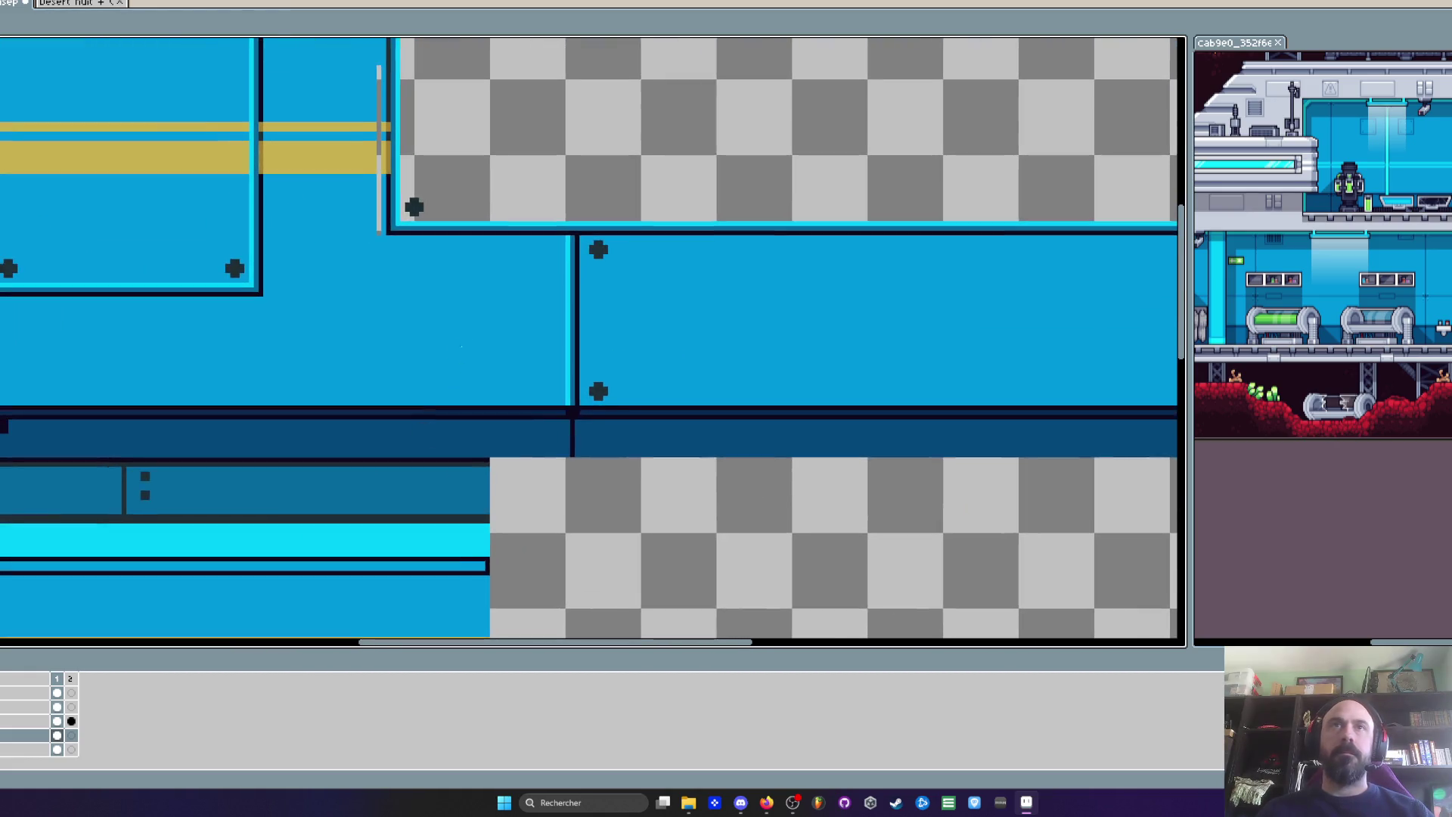
scroll(489, 301, "up", 1)
key("m")
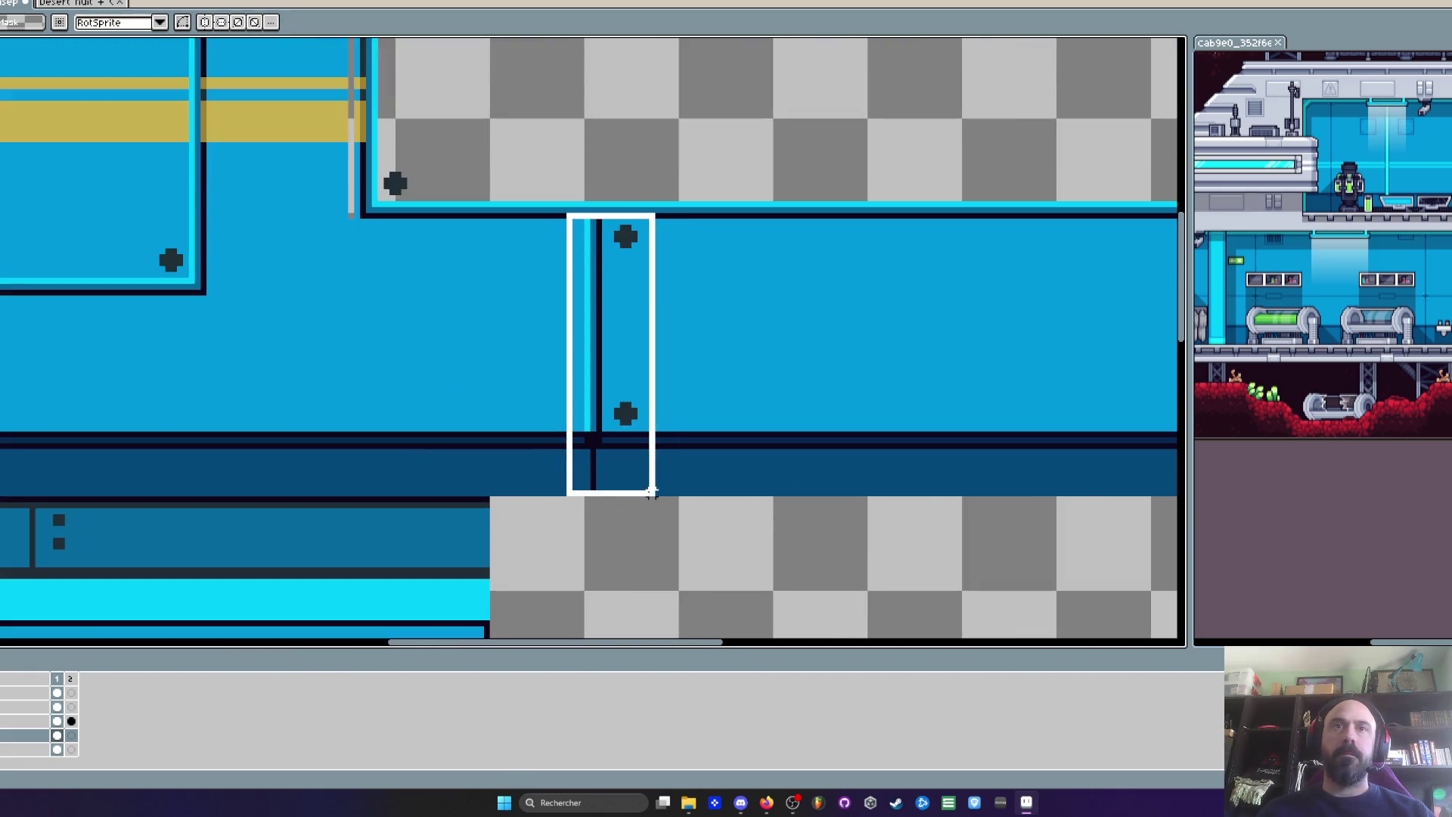
left_click_drag(569, 215, 651, 496)
left_click_drag(503, 375, 252, 371)
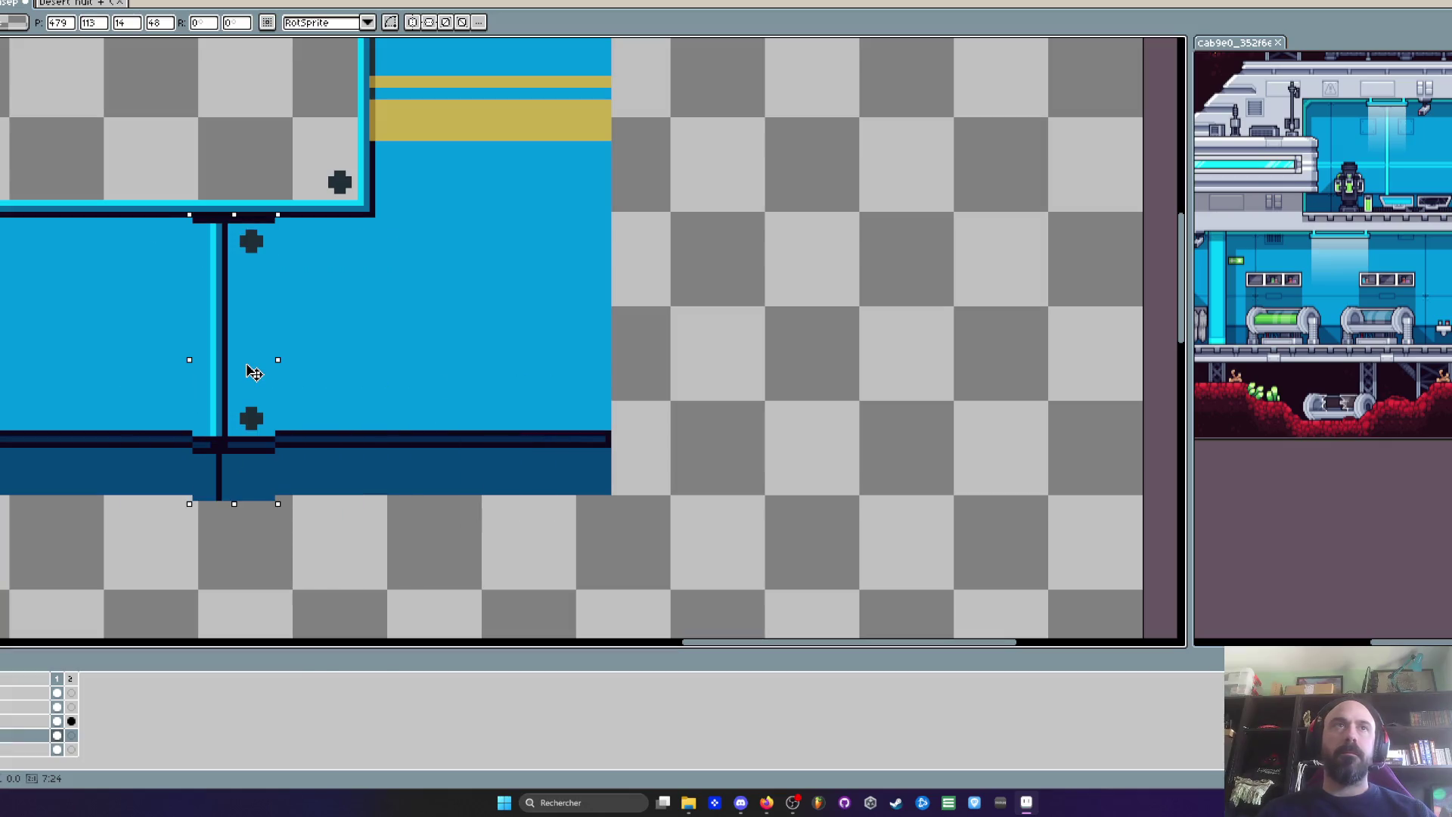
key("Return")
scroll(239, 366, "down", 2)
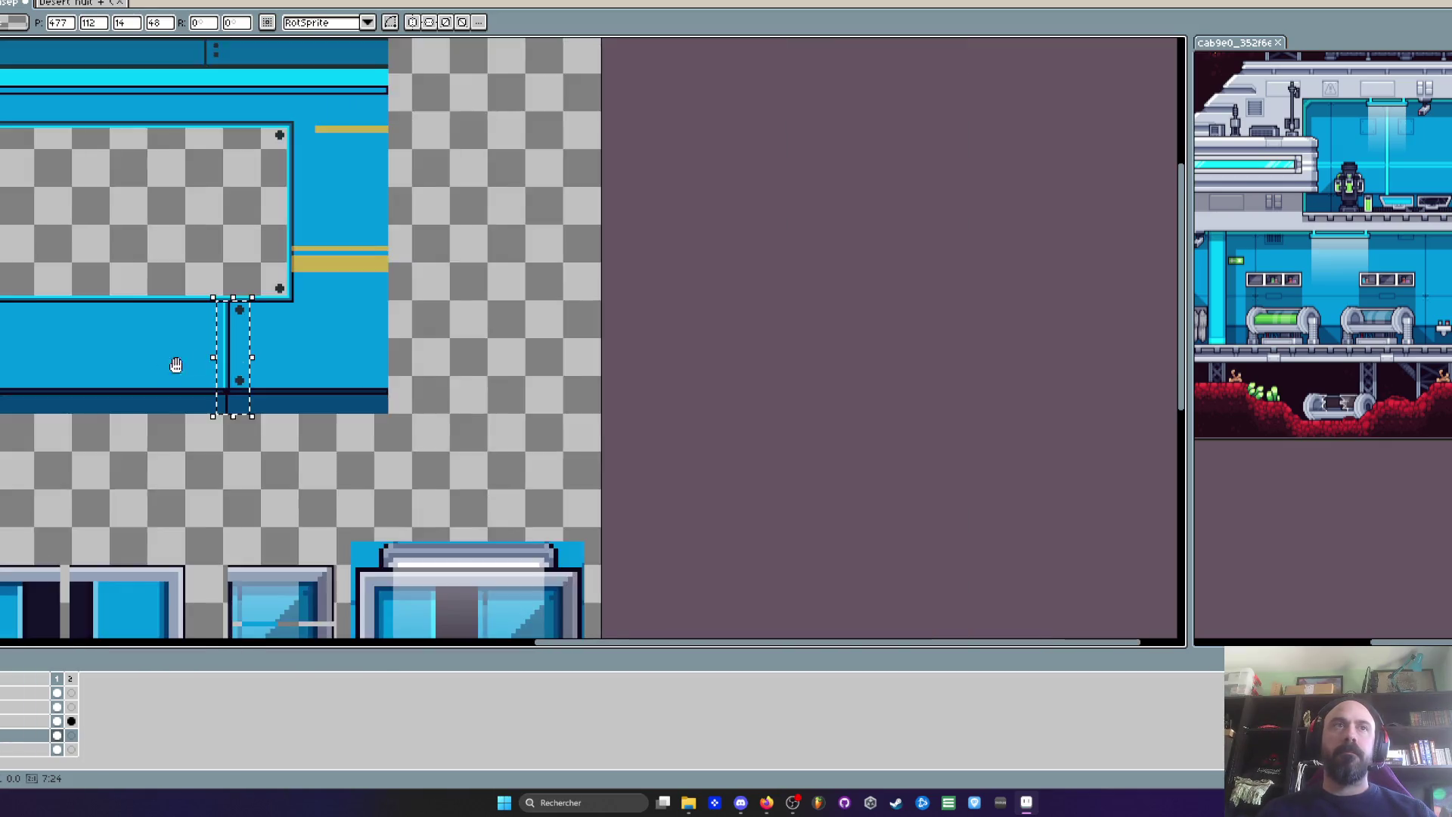
scroll(175, 366, "down", 2)
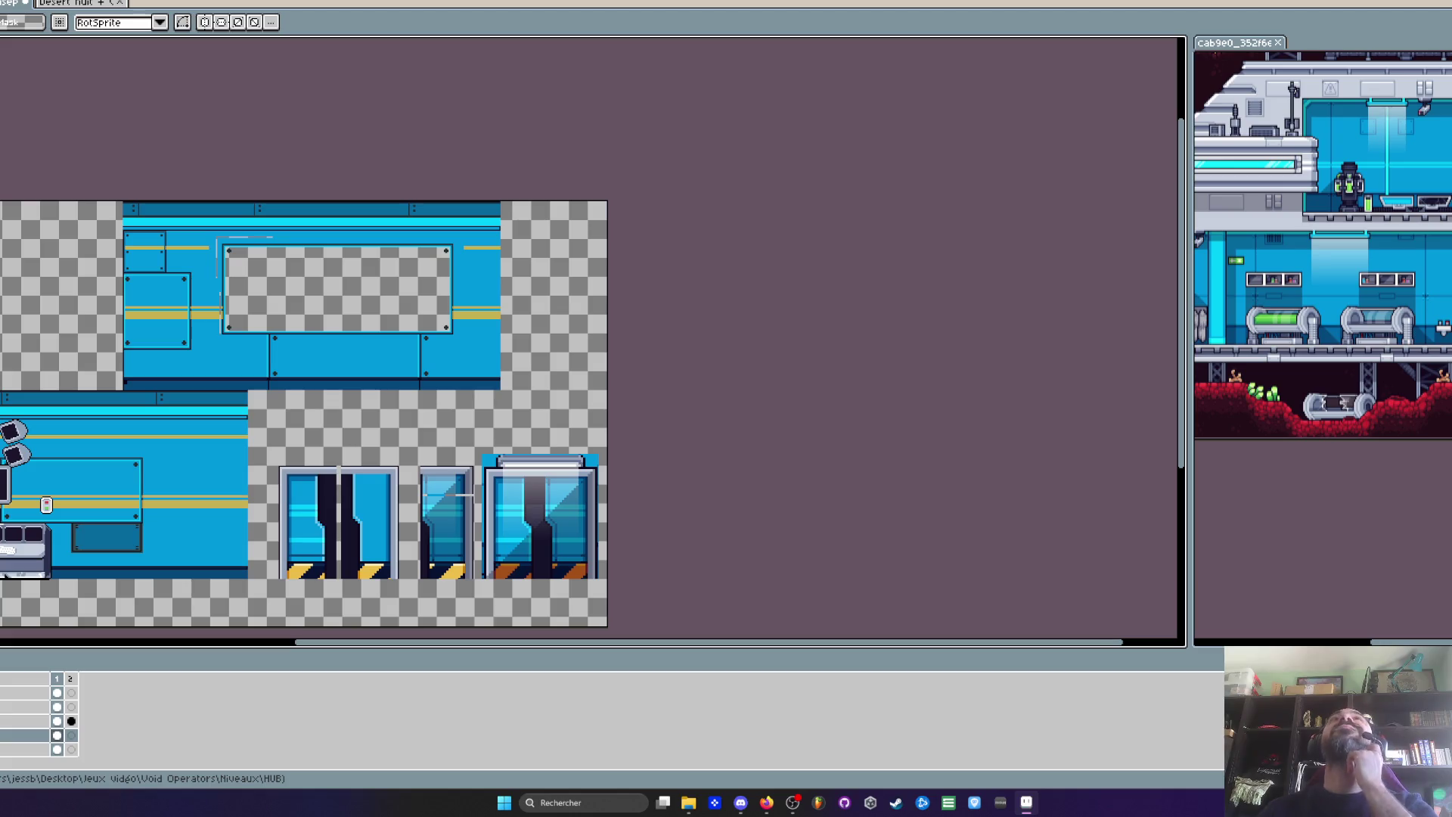
key("alt+Tab")
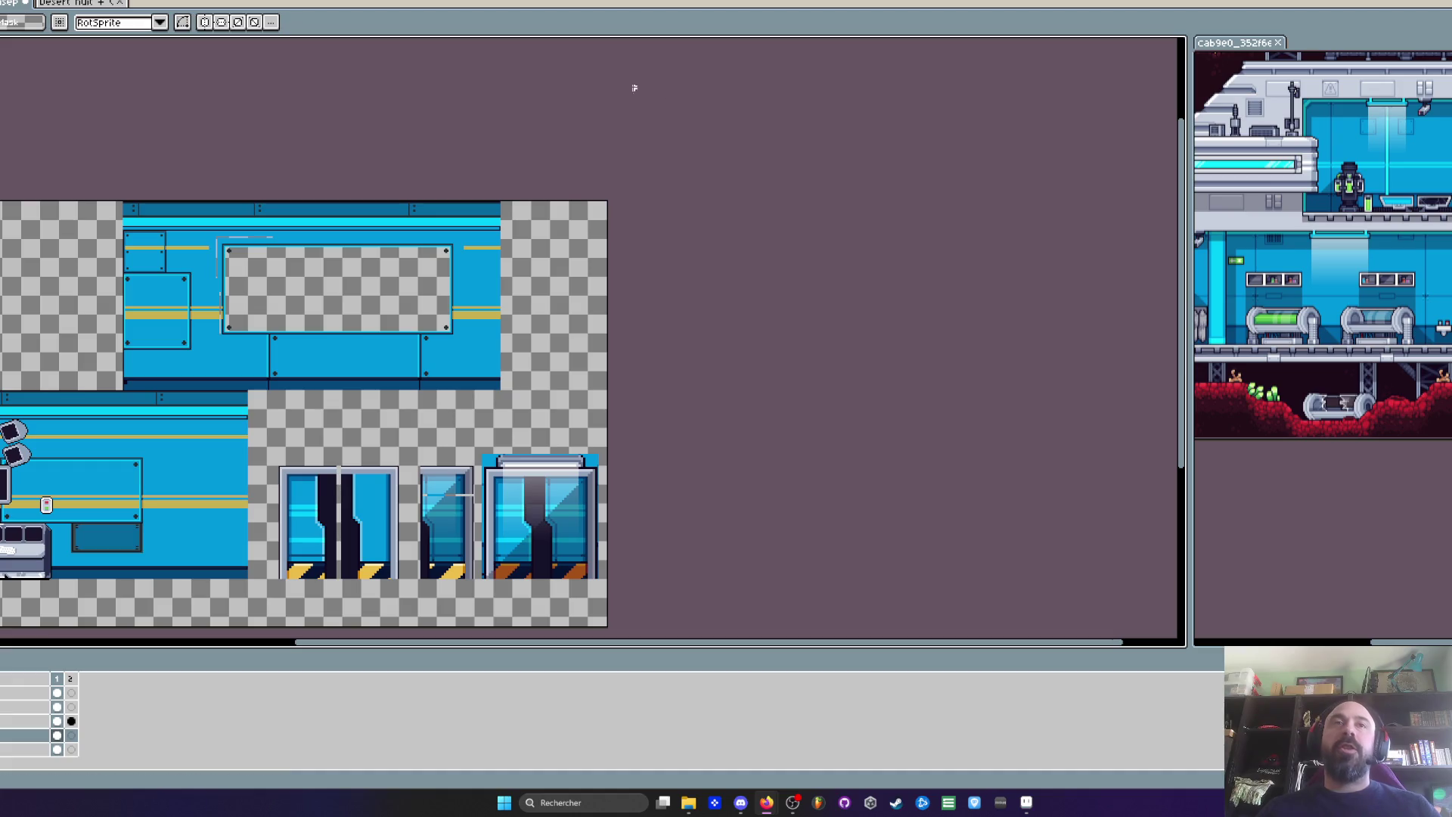
scroll(227, 244, "up", 4)
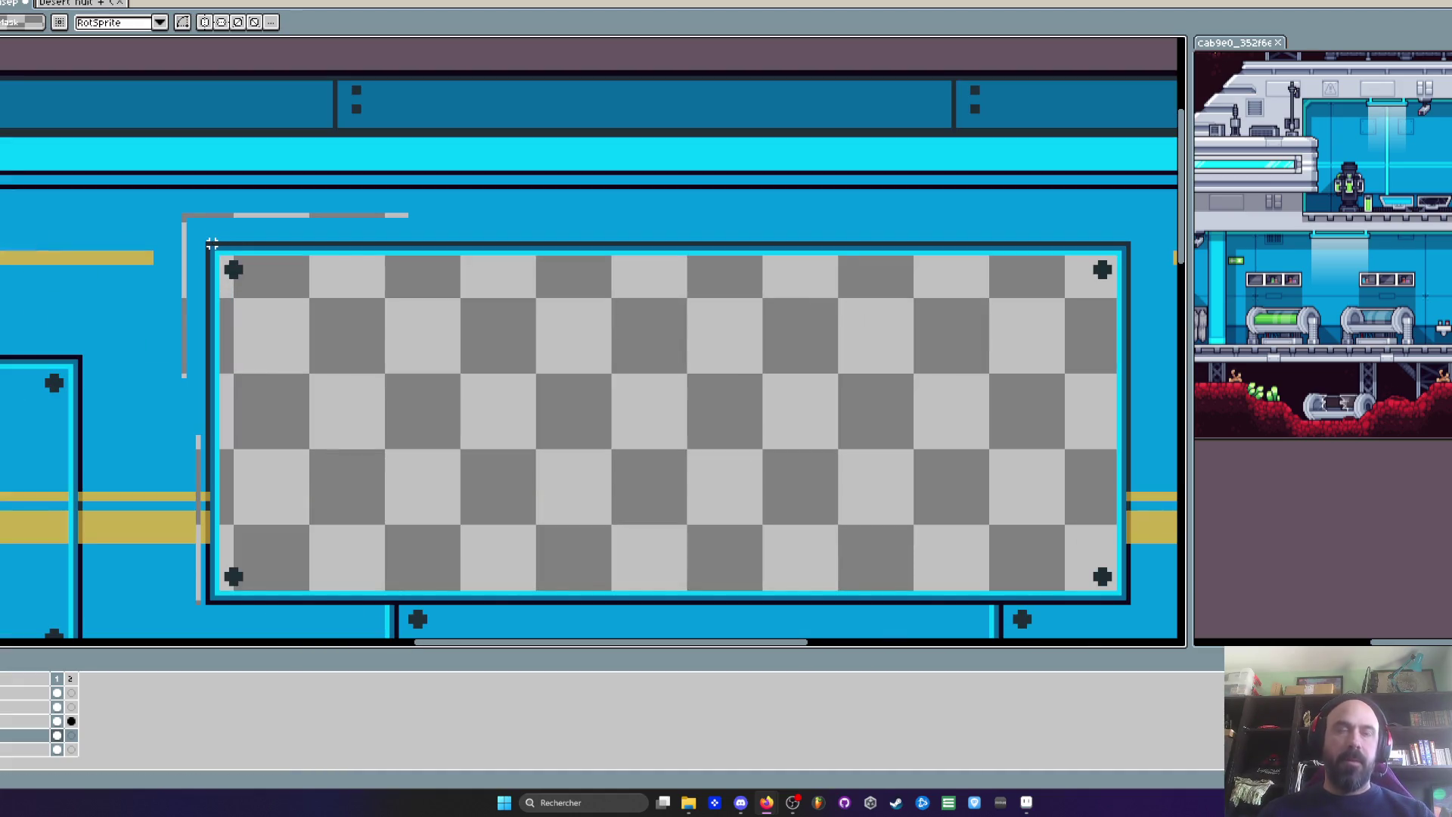
Back in Aseprite, try a blue pencil stroke over the stray lines, then undo it
key("alt+Tab")
key("b")
scroll(155, 214, "up", 1)
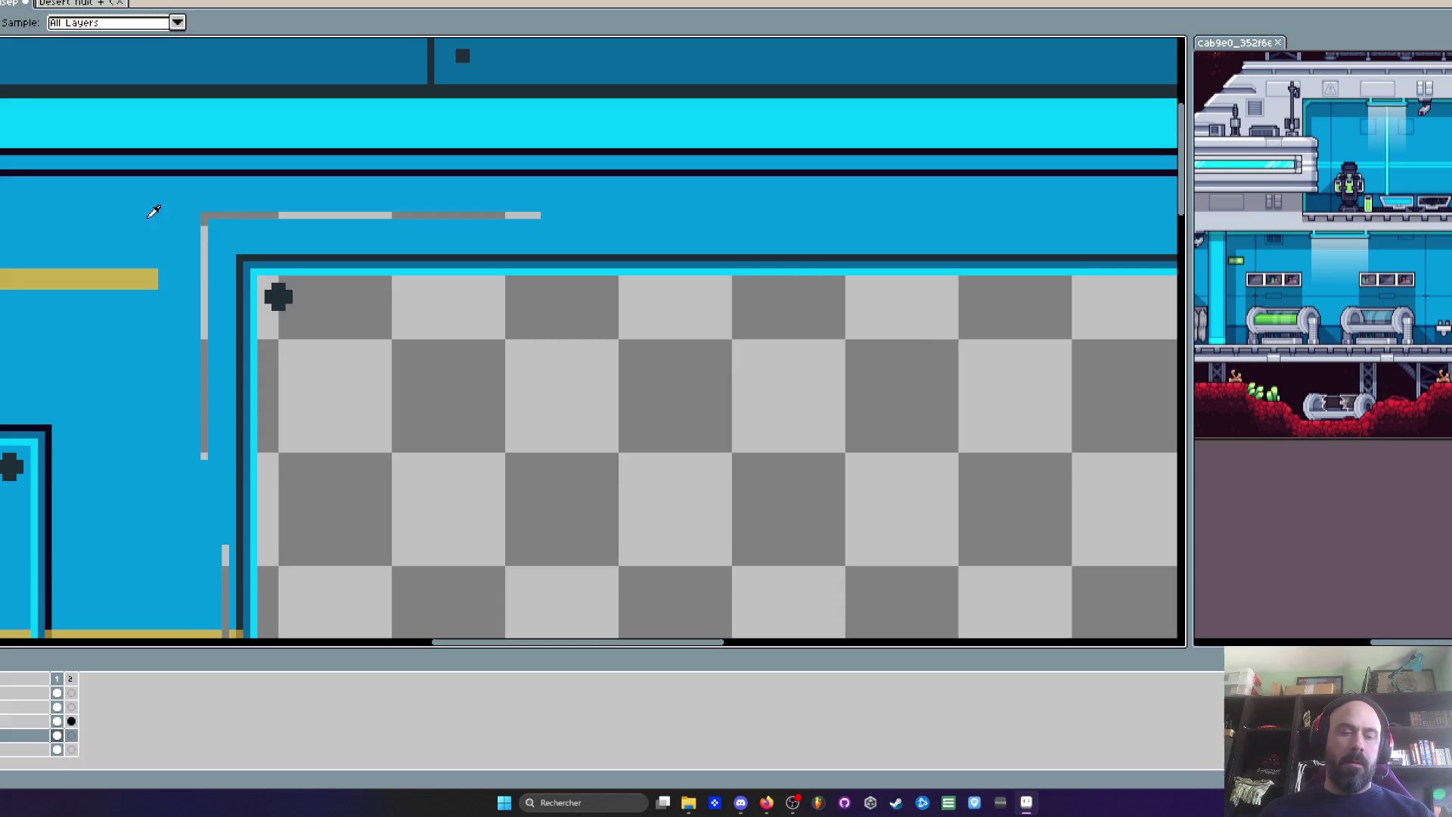
left_click_drag(273, 198, 464, 200)
key("ctrl+z")
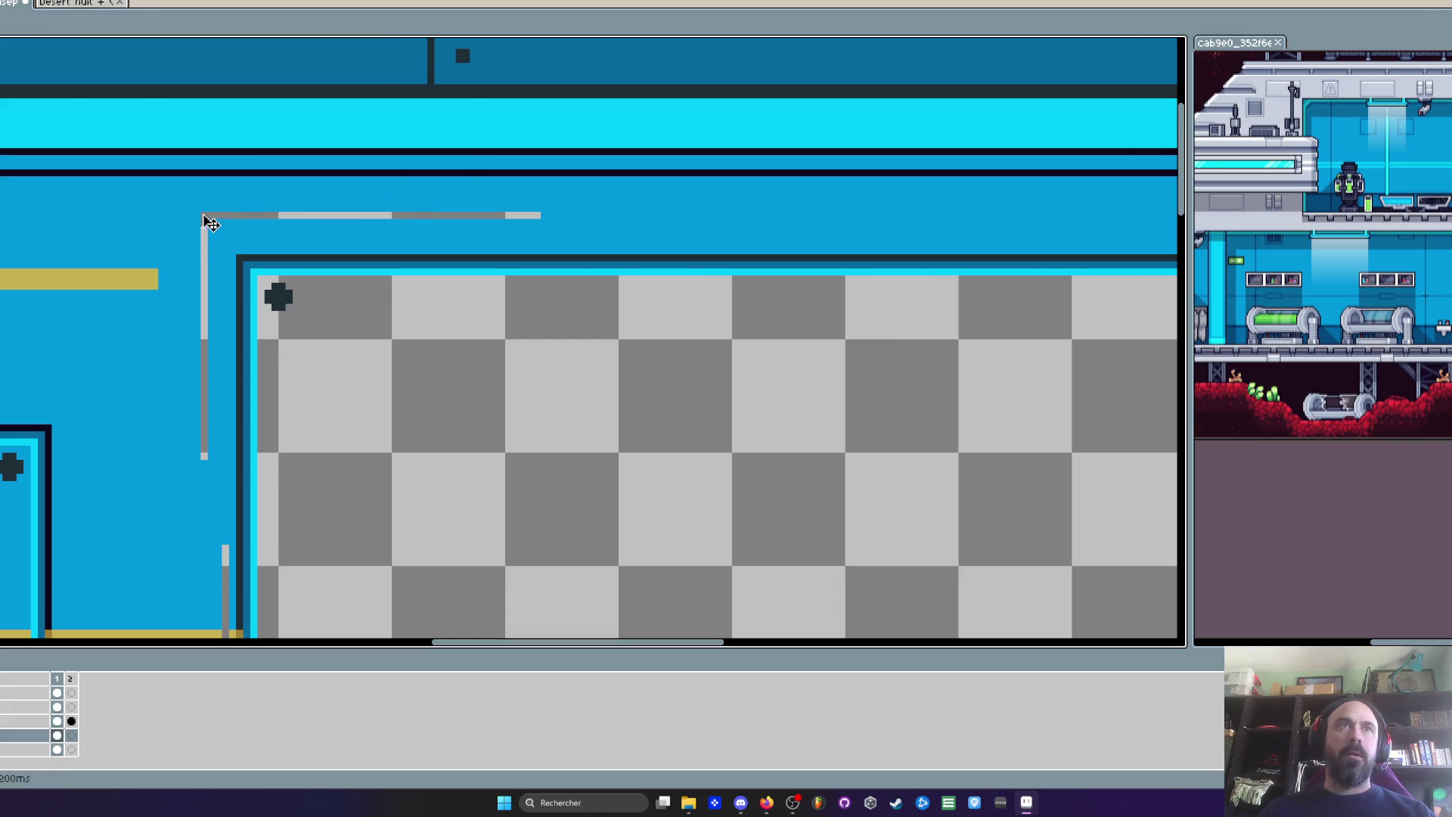
scroll(214, 303, "down", 3)
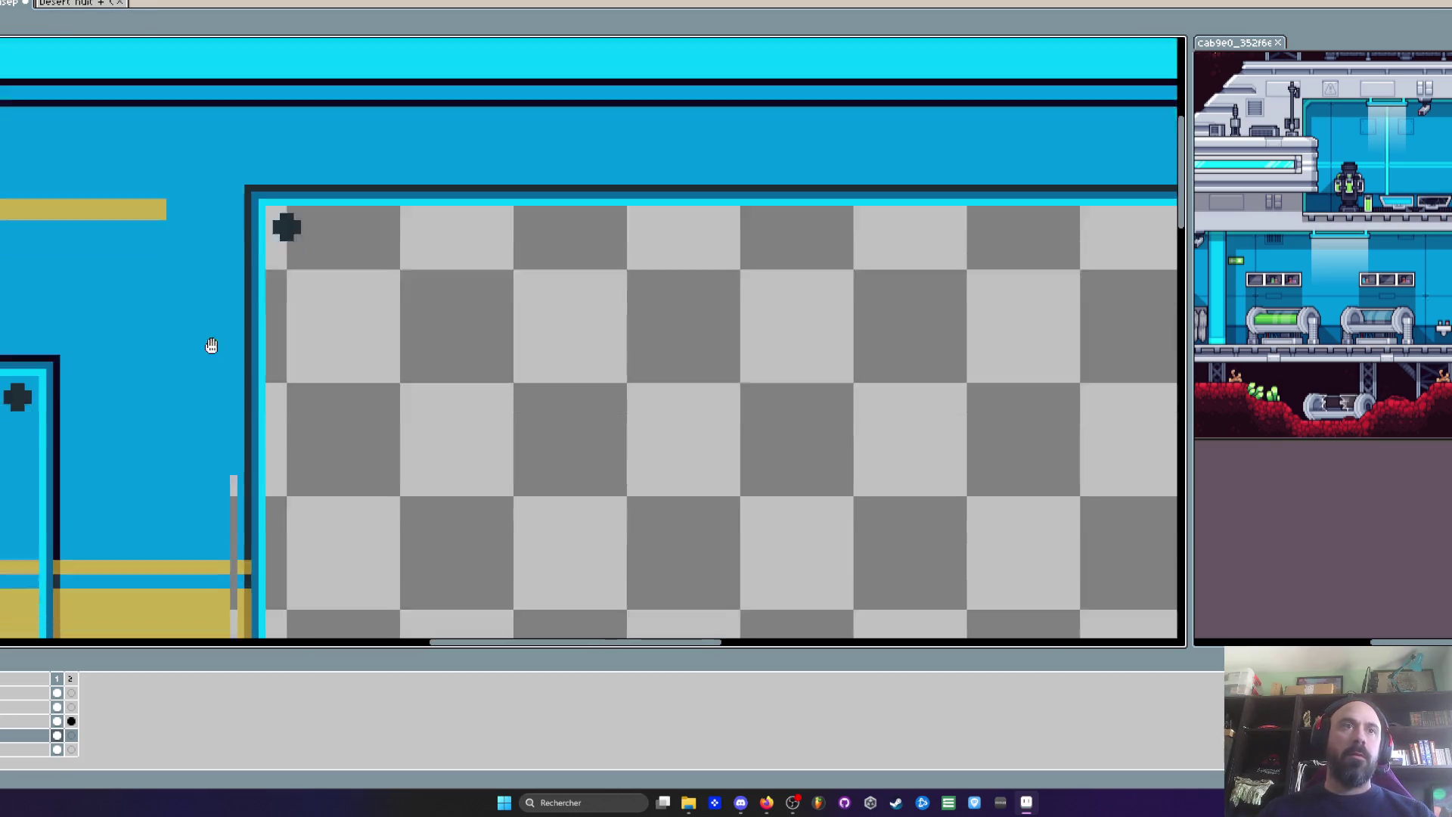
scroll(189, 227, "down", 3)
scroll(188, 226, "up", 2)
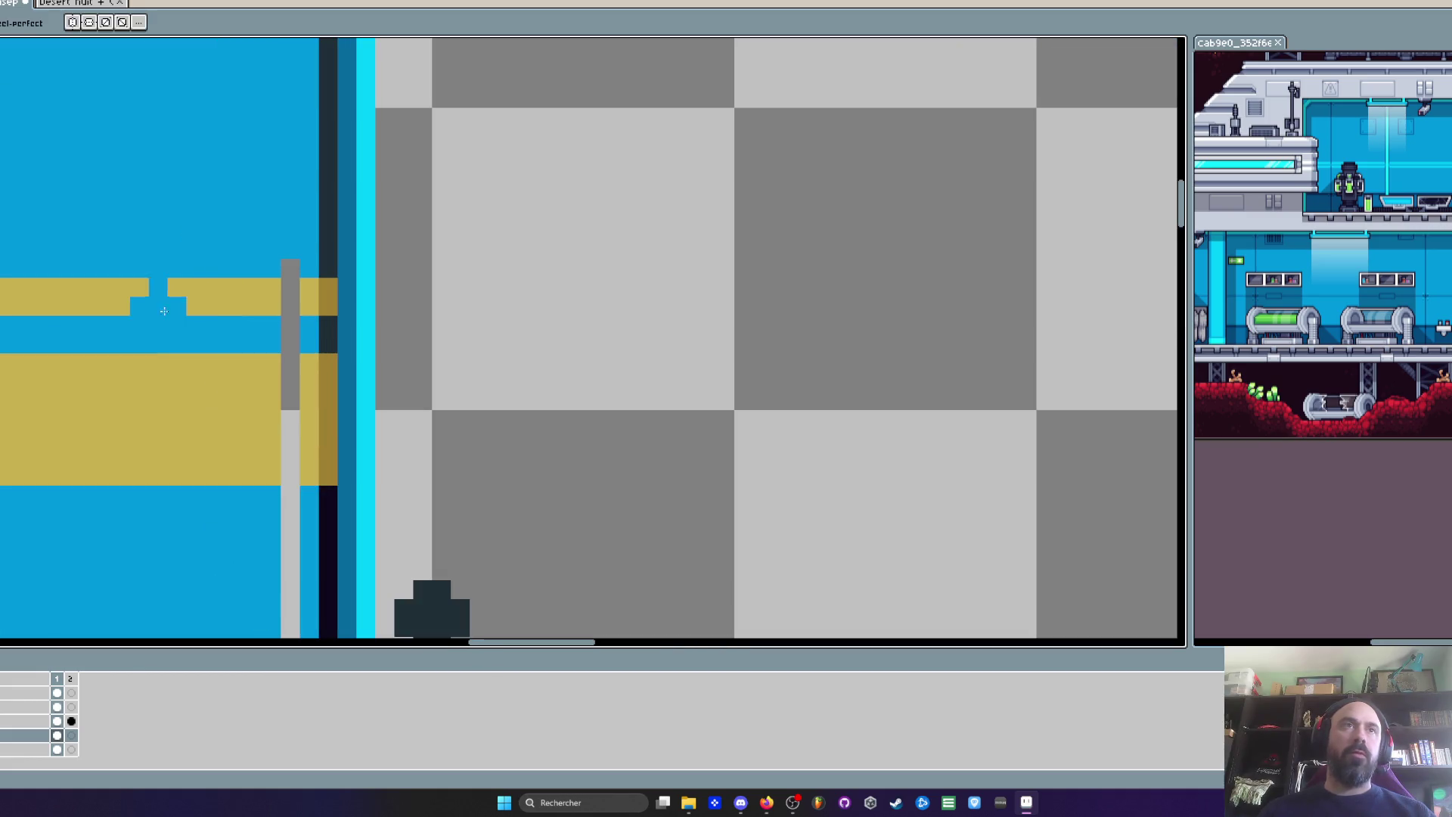
Sample the wall blue and paint over the grey vertical line left of the window
key("i")
key("b")
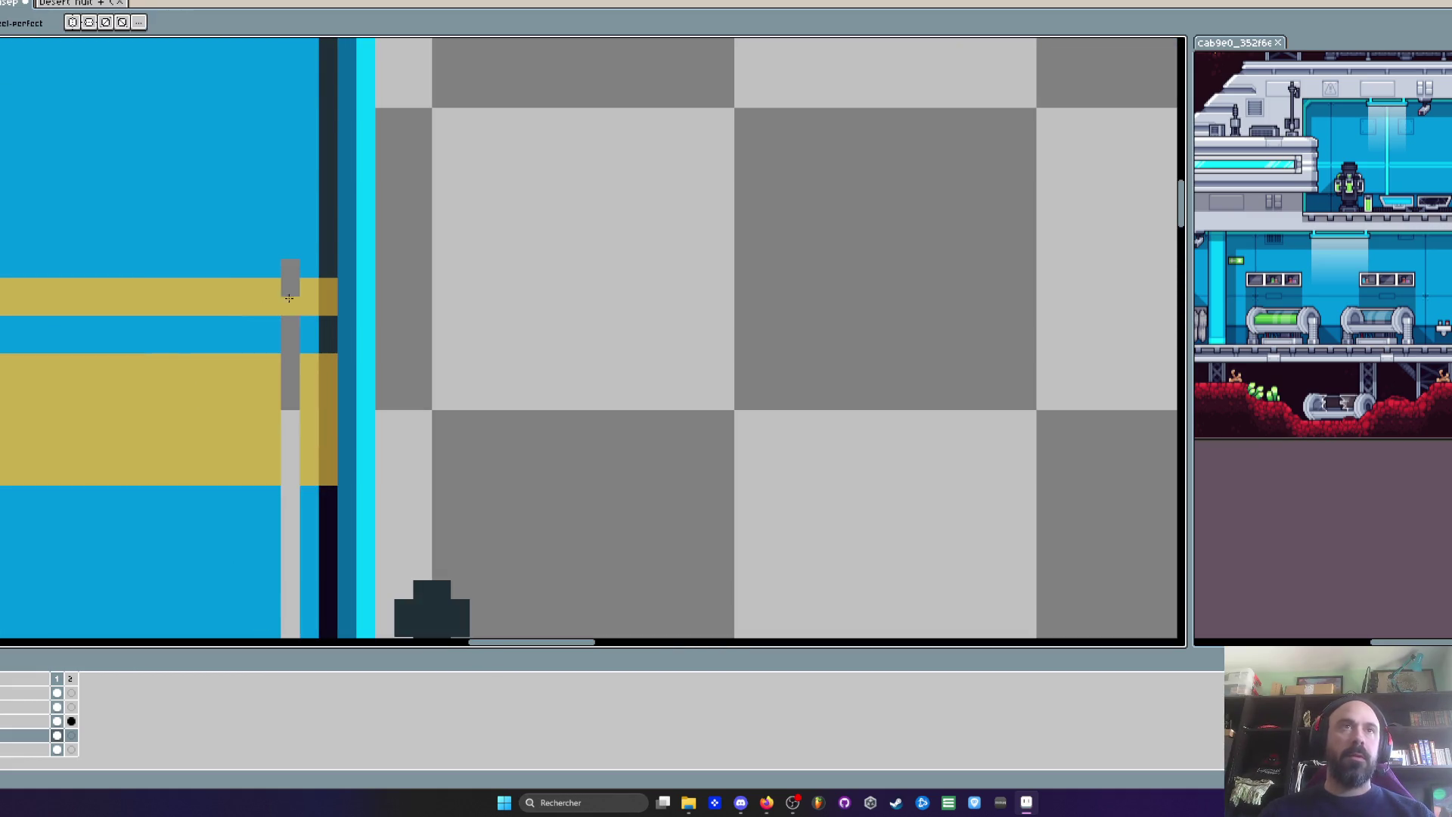
left_click_drag(289, 298, 290, 476)
scroll(301, 366, "down", 2)
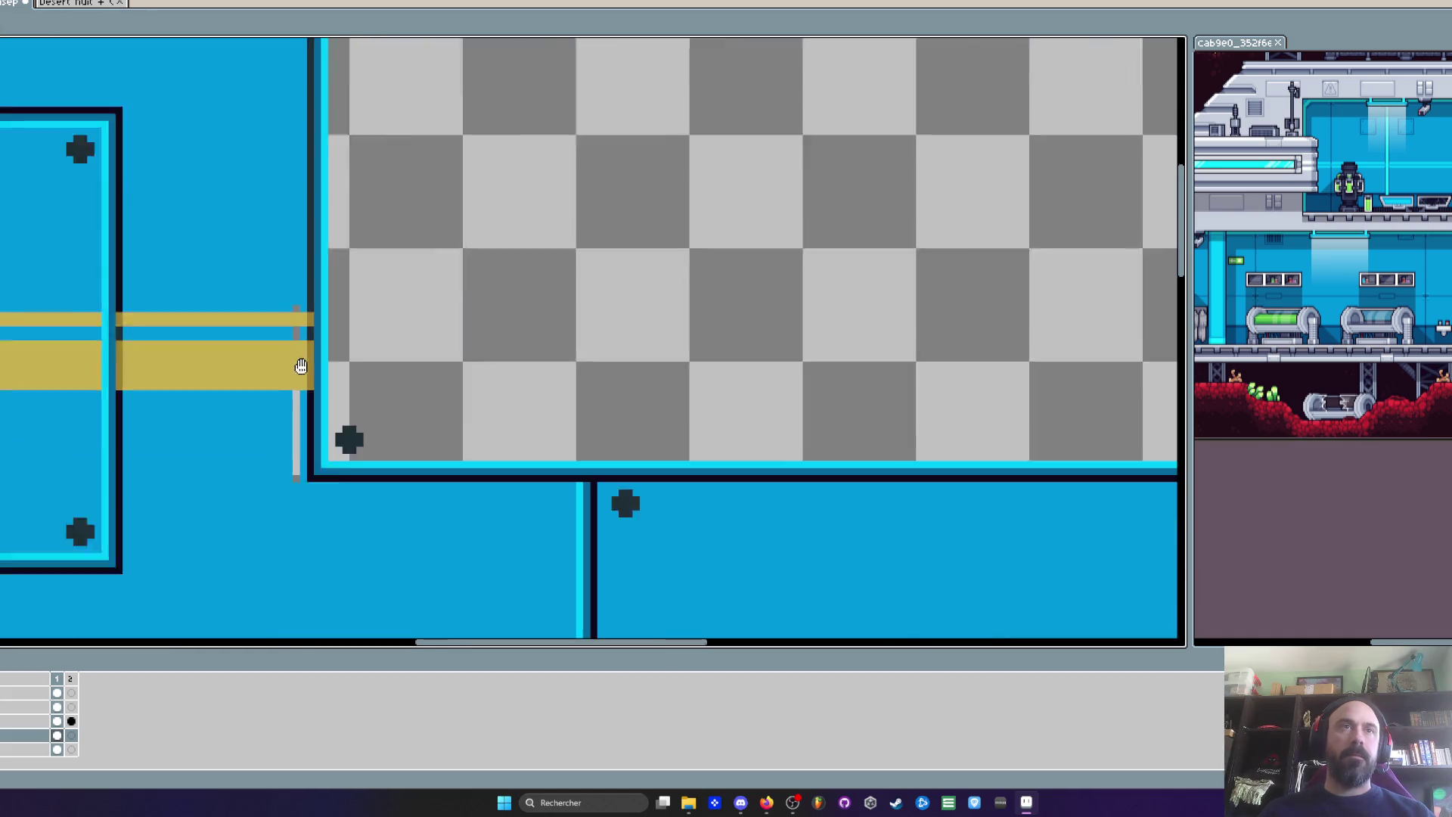
scroll(301, 366, "down", 2)
scroll(259, 421, "up", 2)
scroll(280, 405, "up", 2)
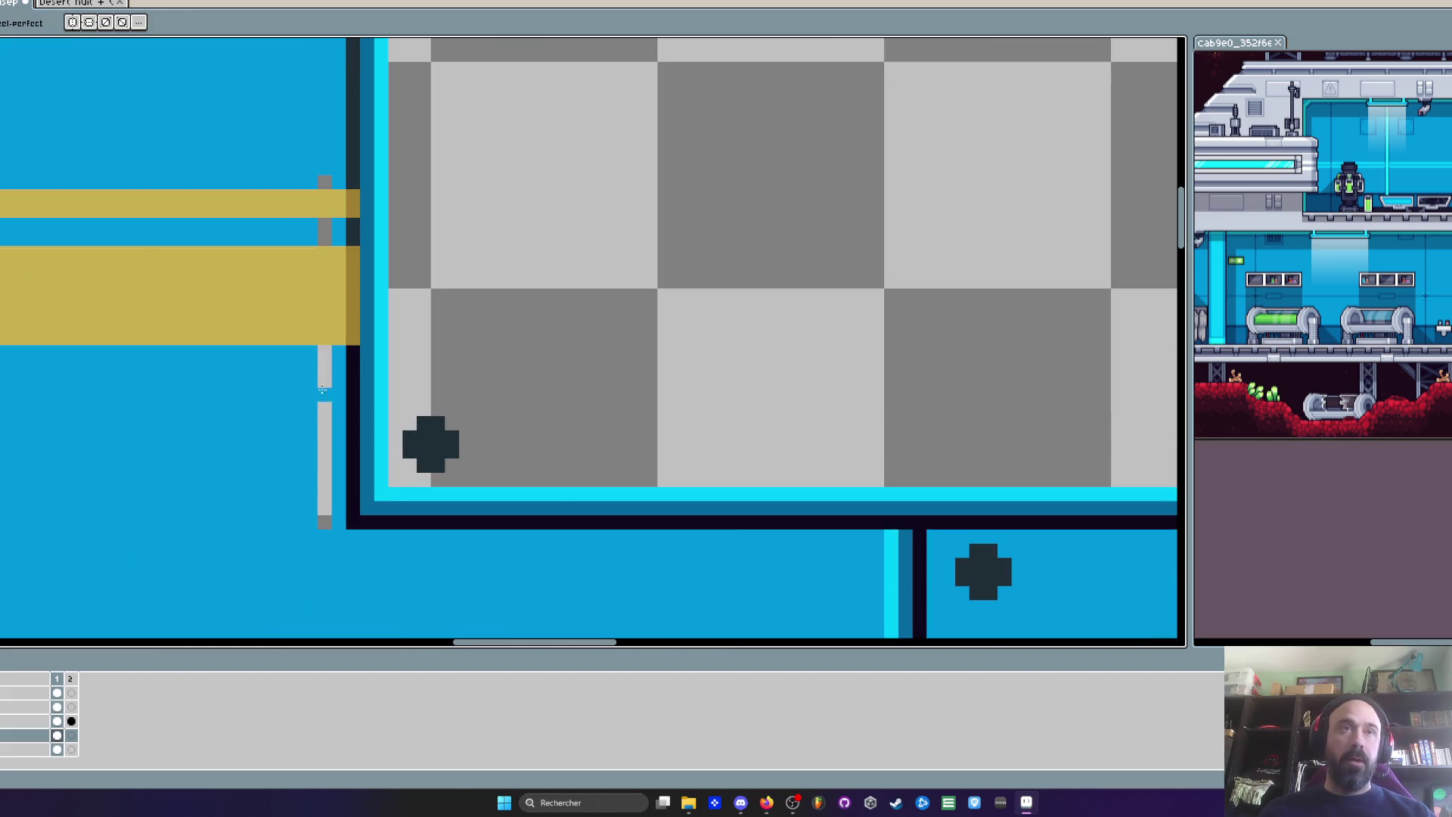
left_click_drag(324, 348, 329, 513)
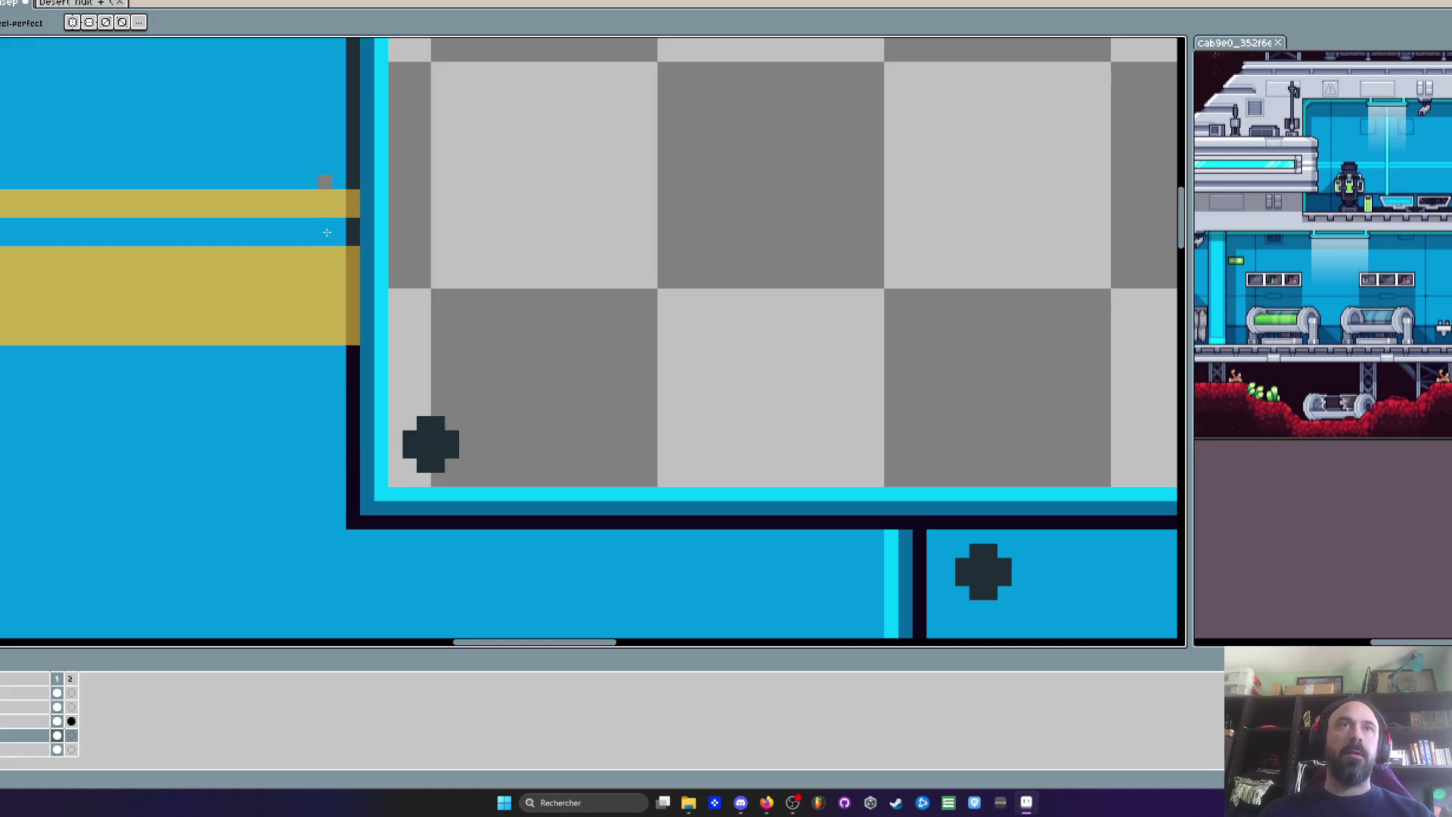
scroll(322, 184, "down", 4)
scroll(544, 201, "down", 1)
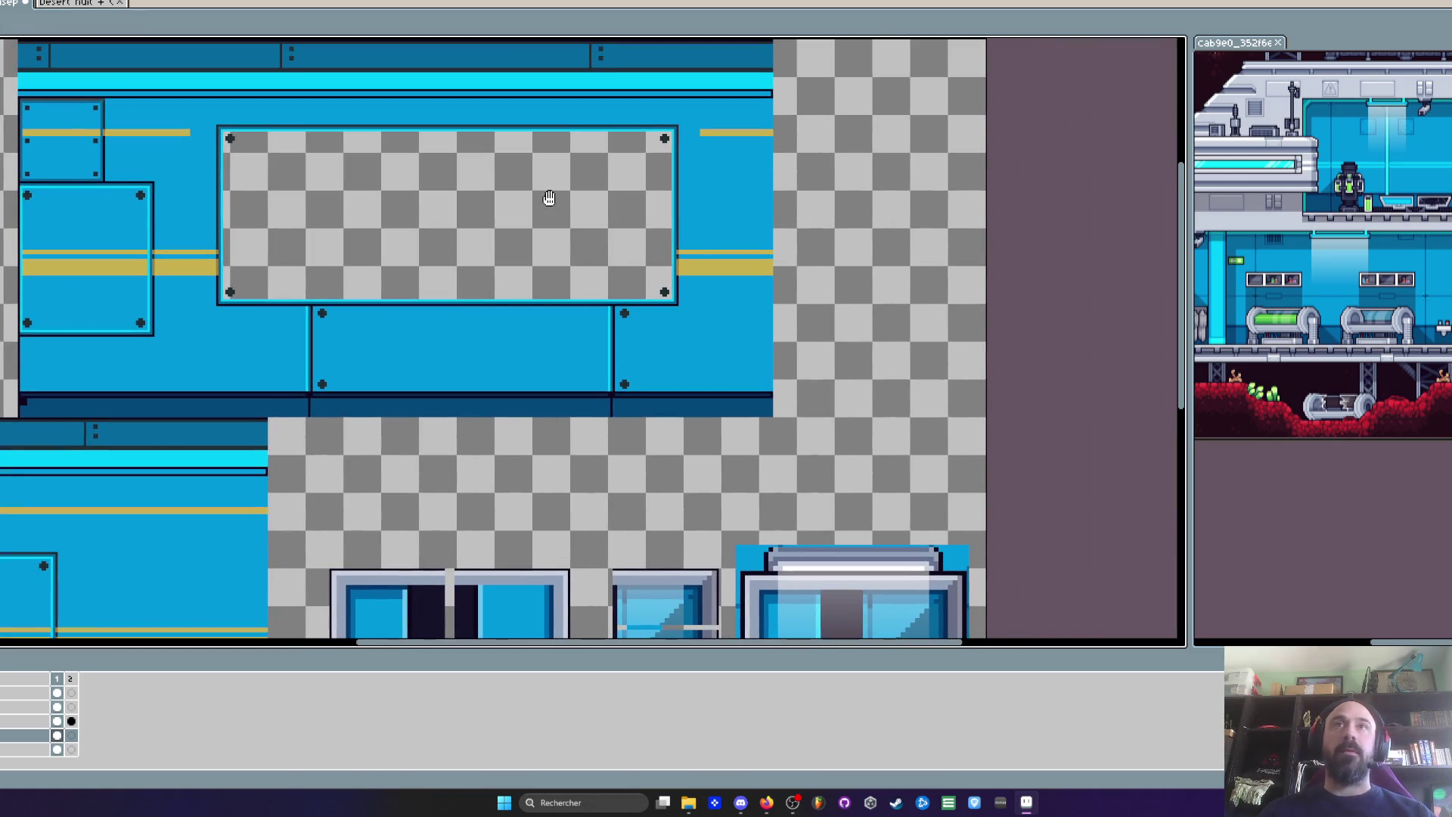
Extend the upper gold stripe to the window frame and fill its remaining gaps
scroll(200, 192, "up", 2)
scroll(225, 168, "up", 1)
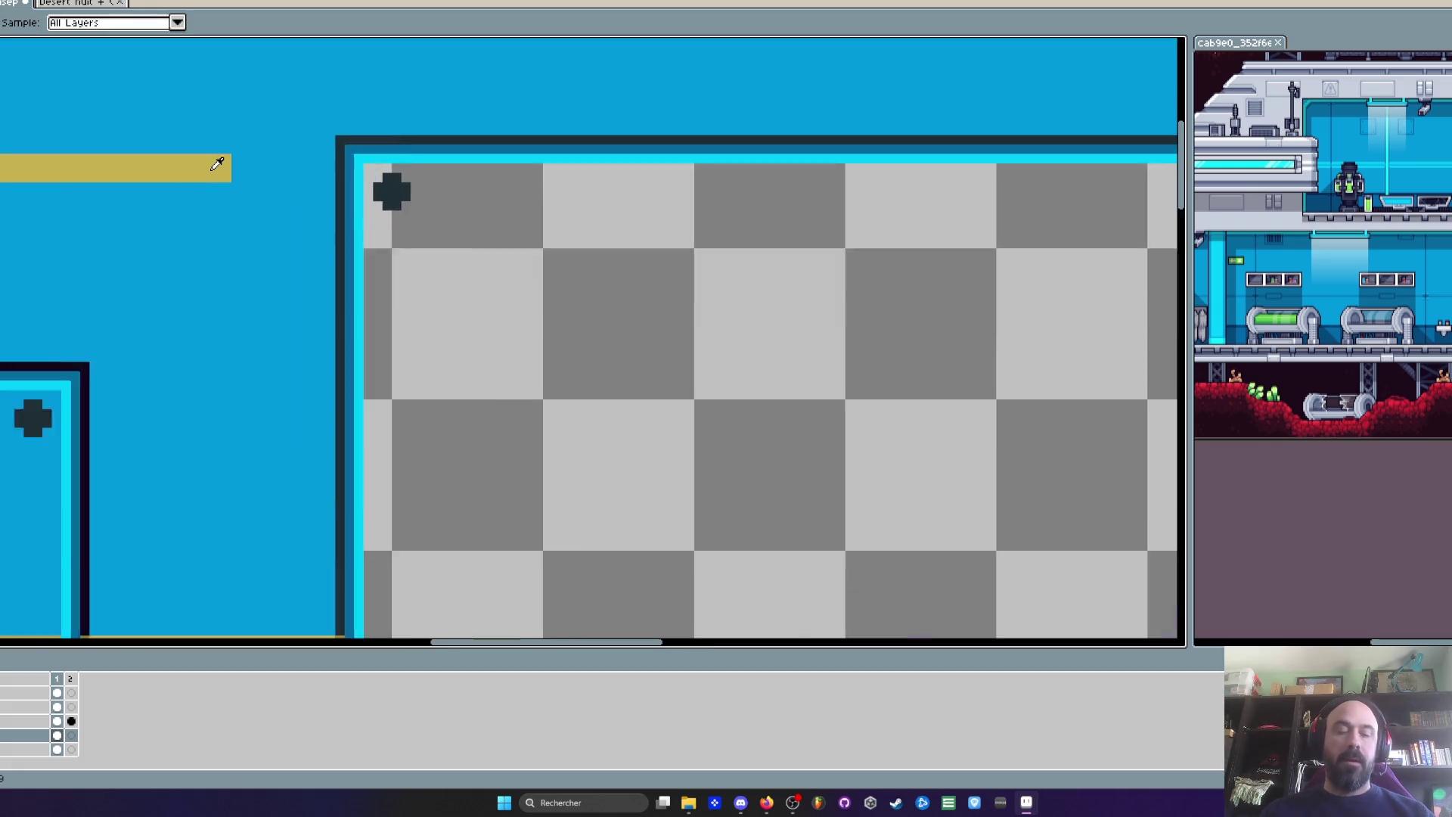
scroll(225, 168, "up", 1)
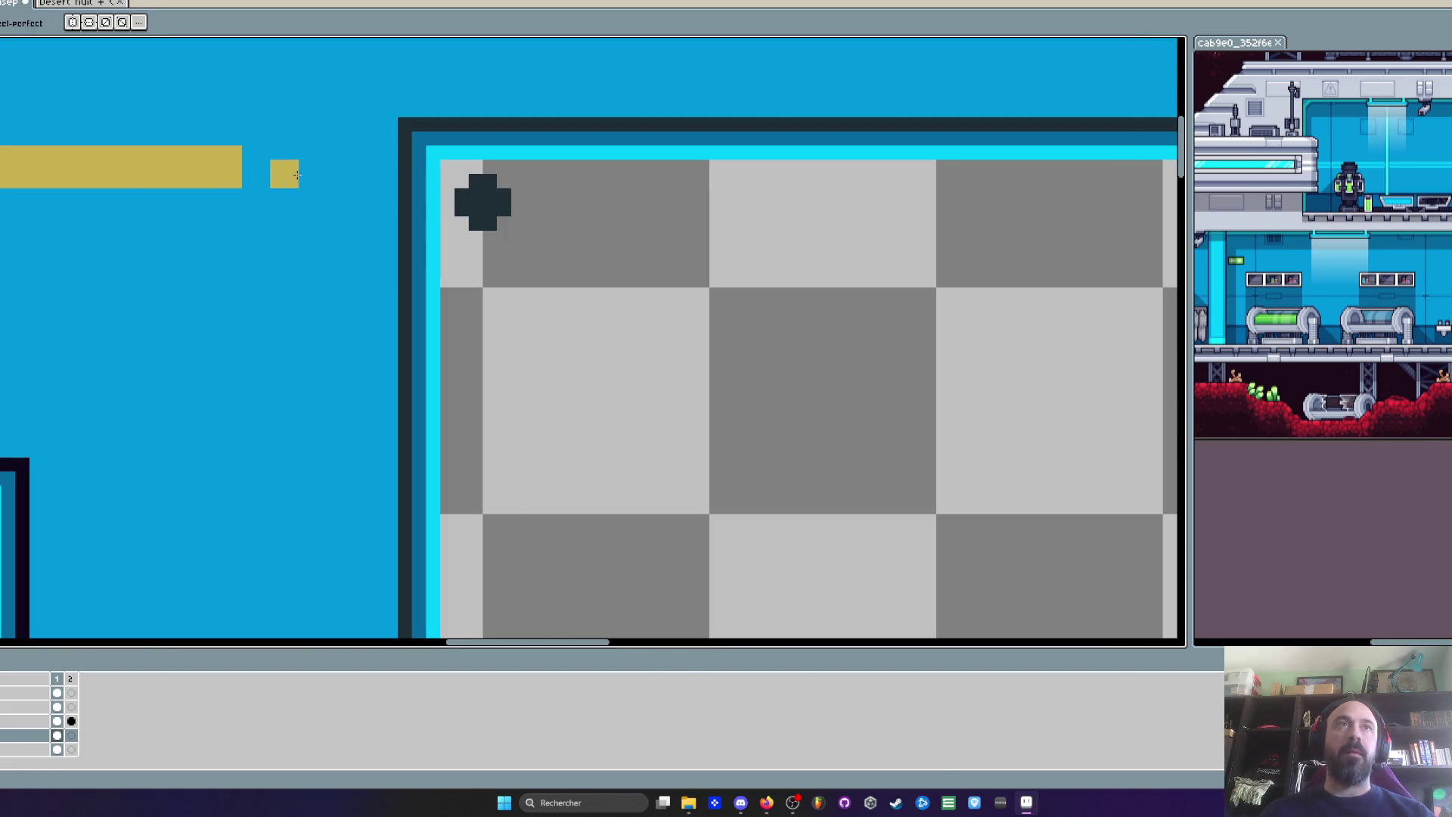
left_click_drag(261, 175, 401, 175)
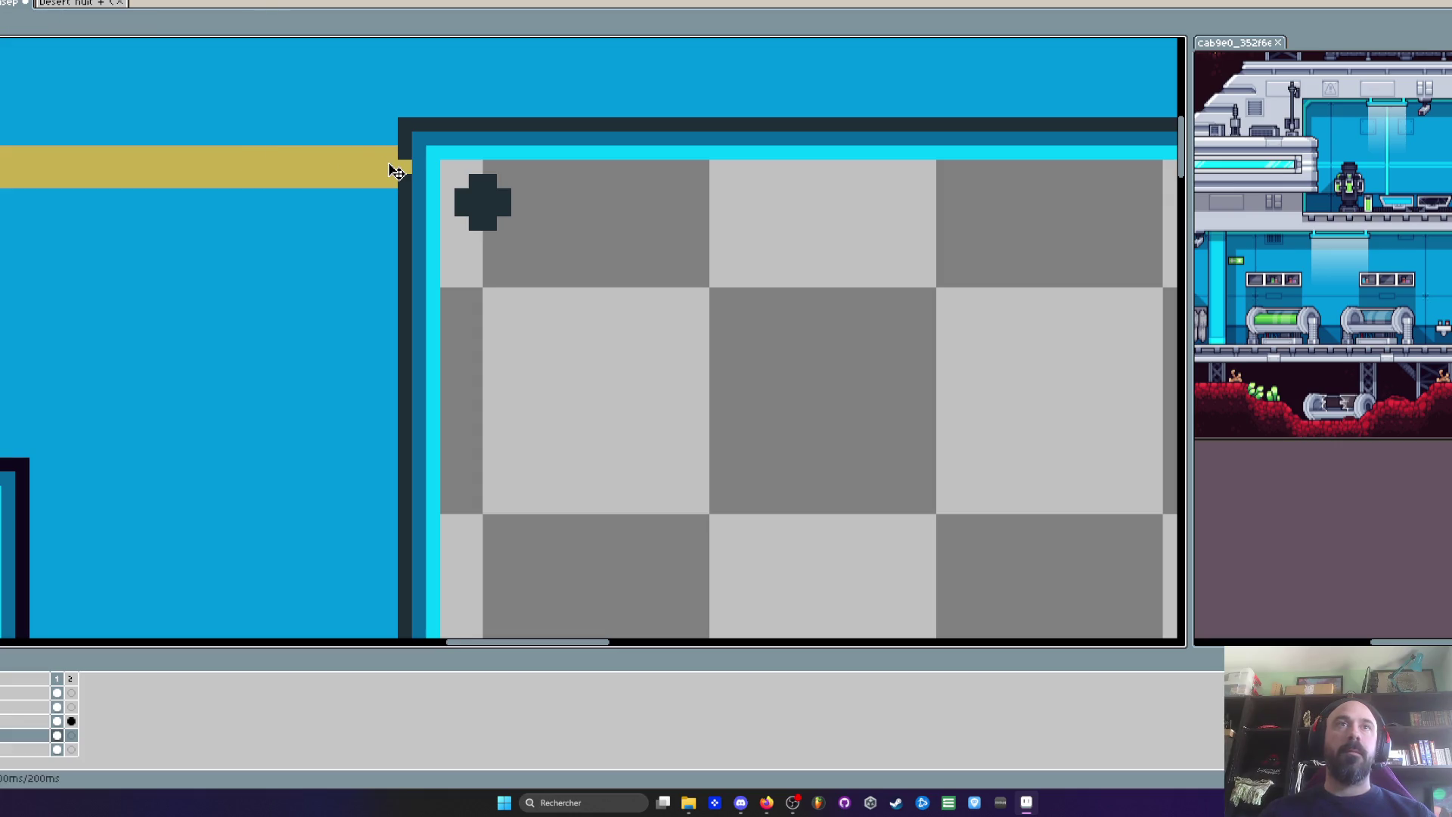
key("ctrl+z")
left_click_drag(264, 175, 336, 153)
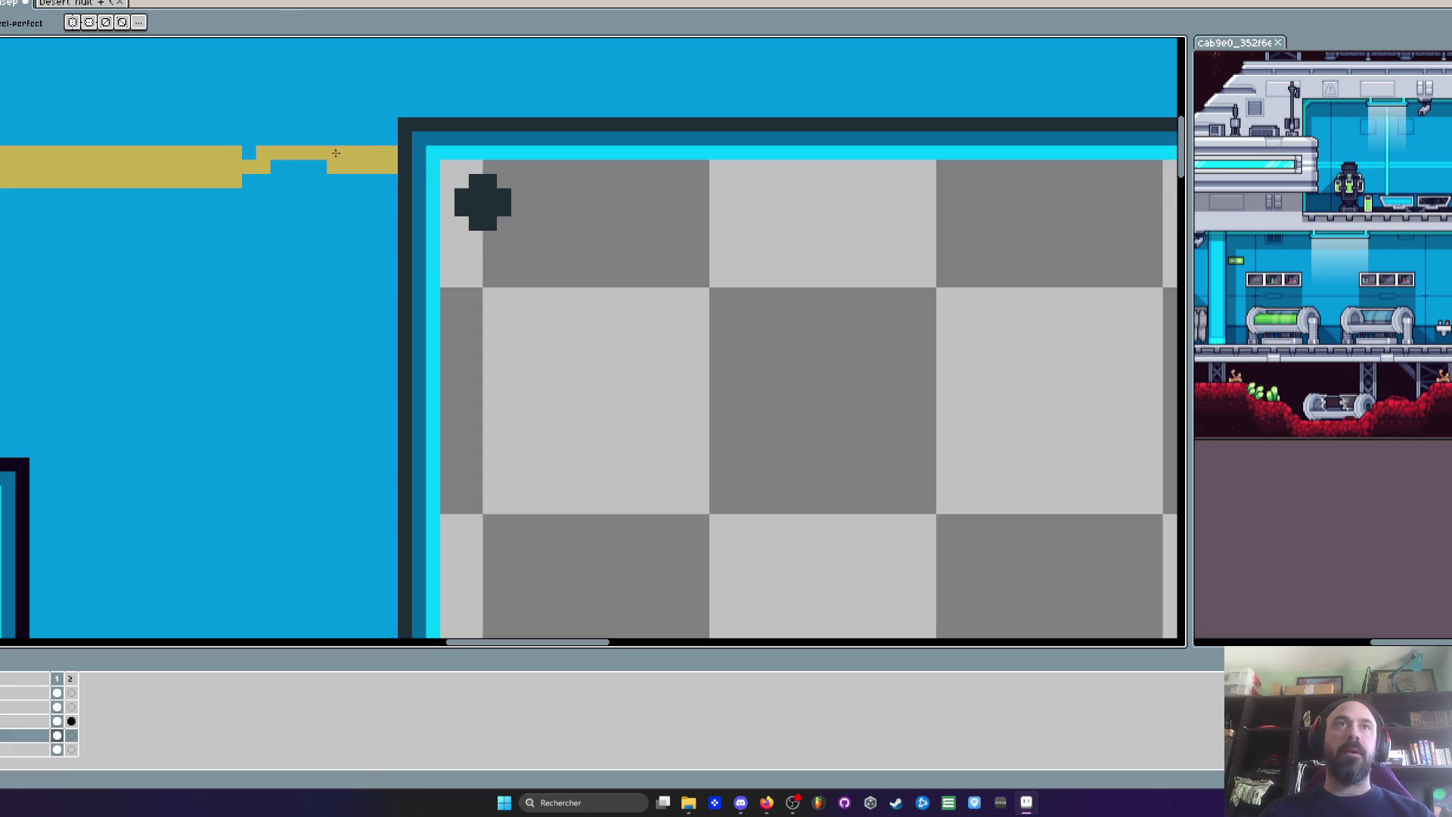
mouse_move(242, 180)
left_mouse_down()
mouse_move(393, 180)
mouse_move(271, 166)
left_mouse_up()
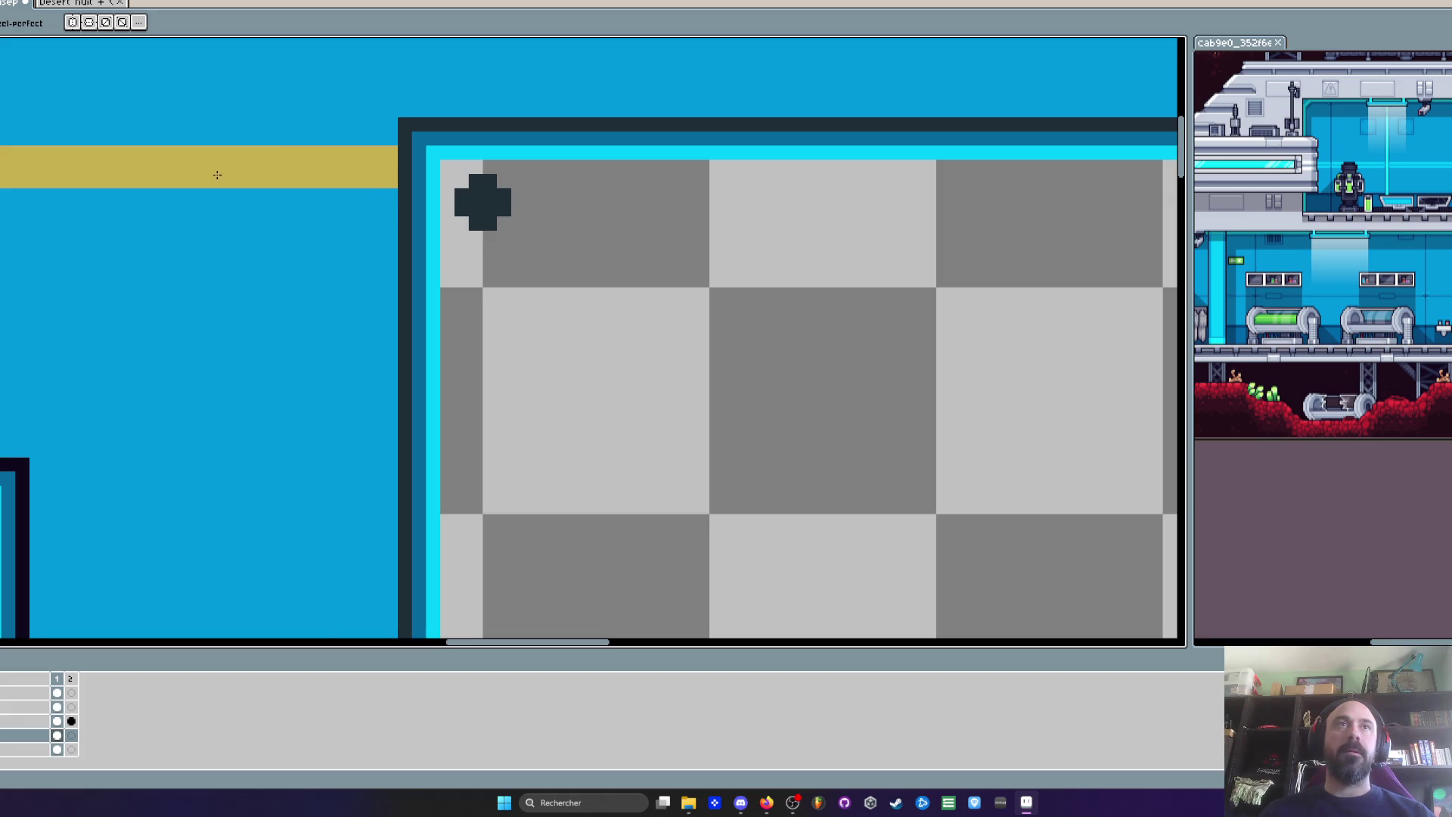
Bring the lower gold stripes into view and sample the gold colour for the pencil
scroll(261, 178, "down", 3)
scroll(315, 185, "up", 2)
scroll(326, 204, "up", 1)
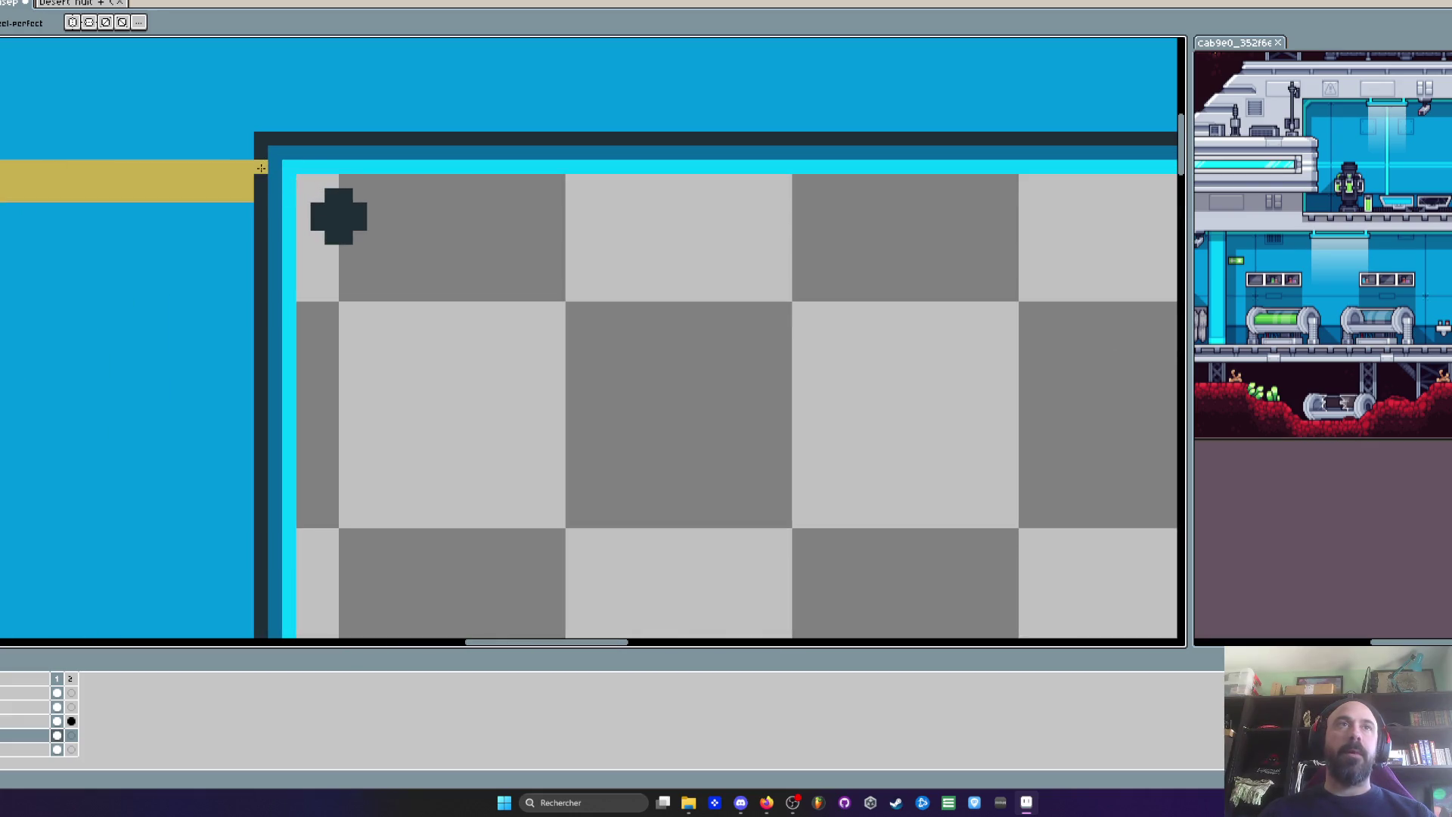
scroll(254, 148, "down", 1)
left_click_drag(257, 242, 253, 149)
key("i")
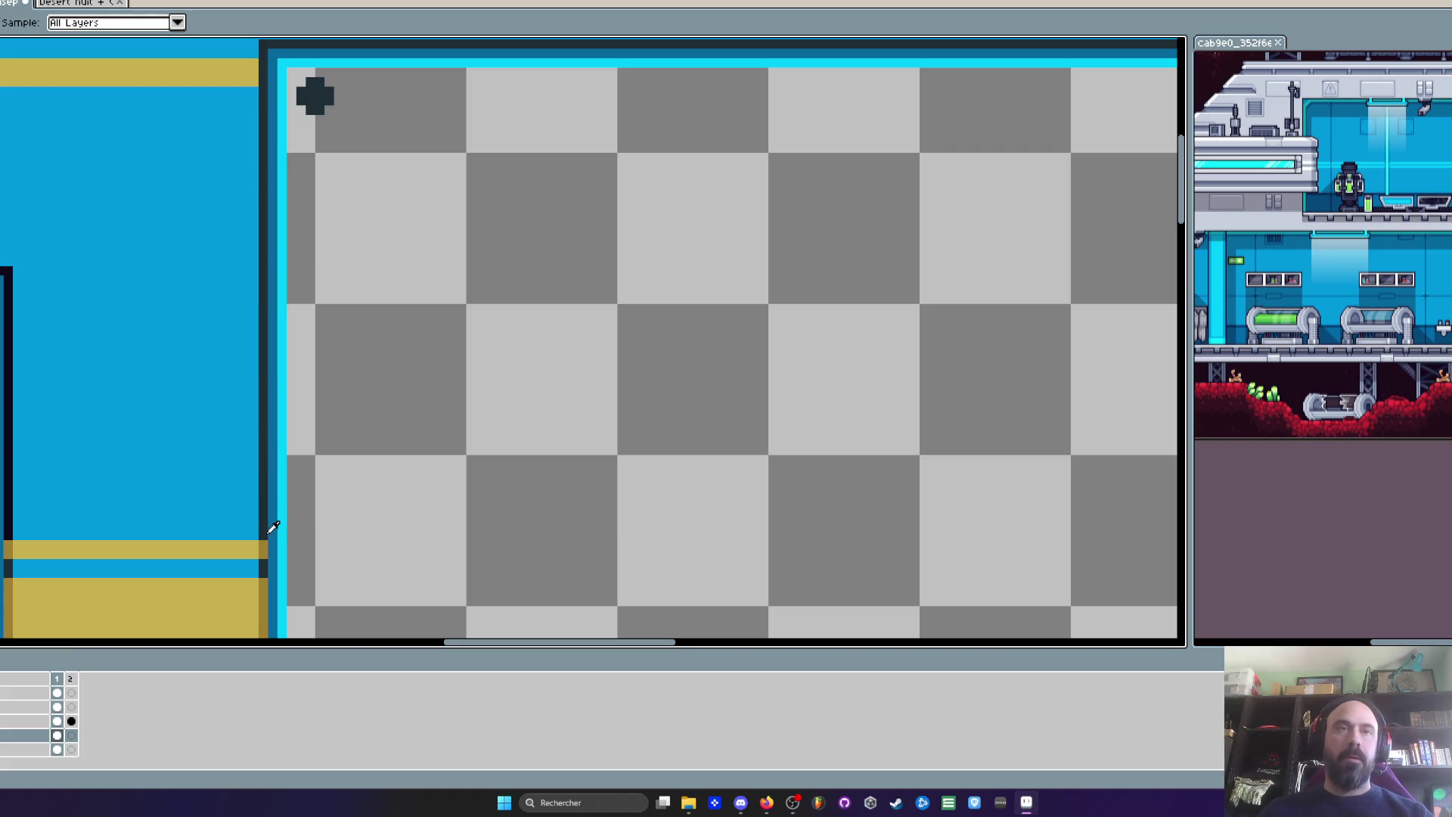
key("b")
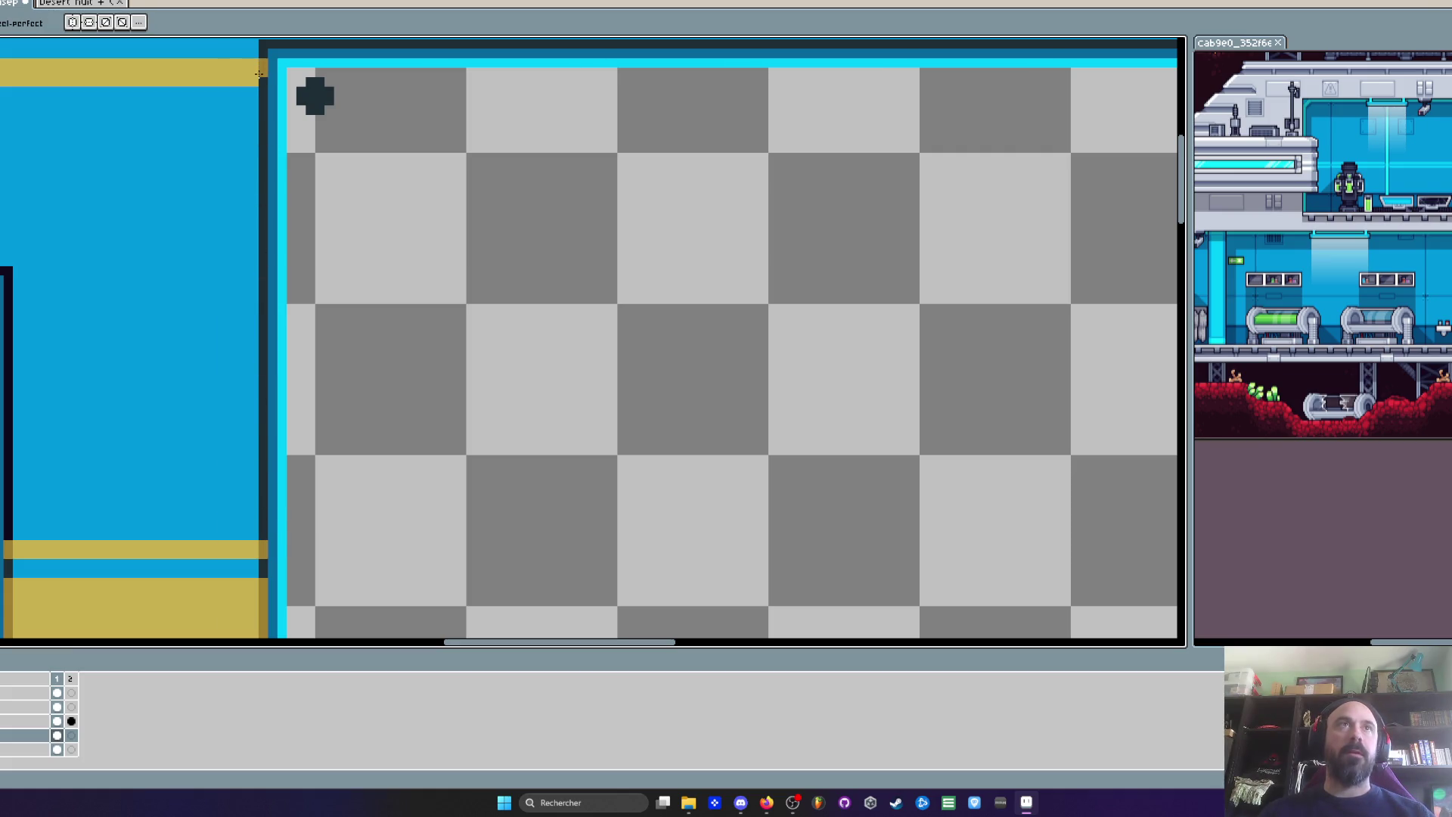
scroll(258, 77, "down", 3)
Sample the gold stripe colour and extend the right gold stripe to the window frame with the Pencil
scroll(696, 155, "up", 1)
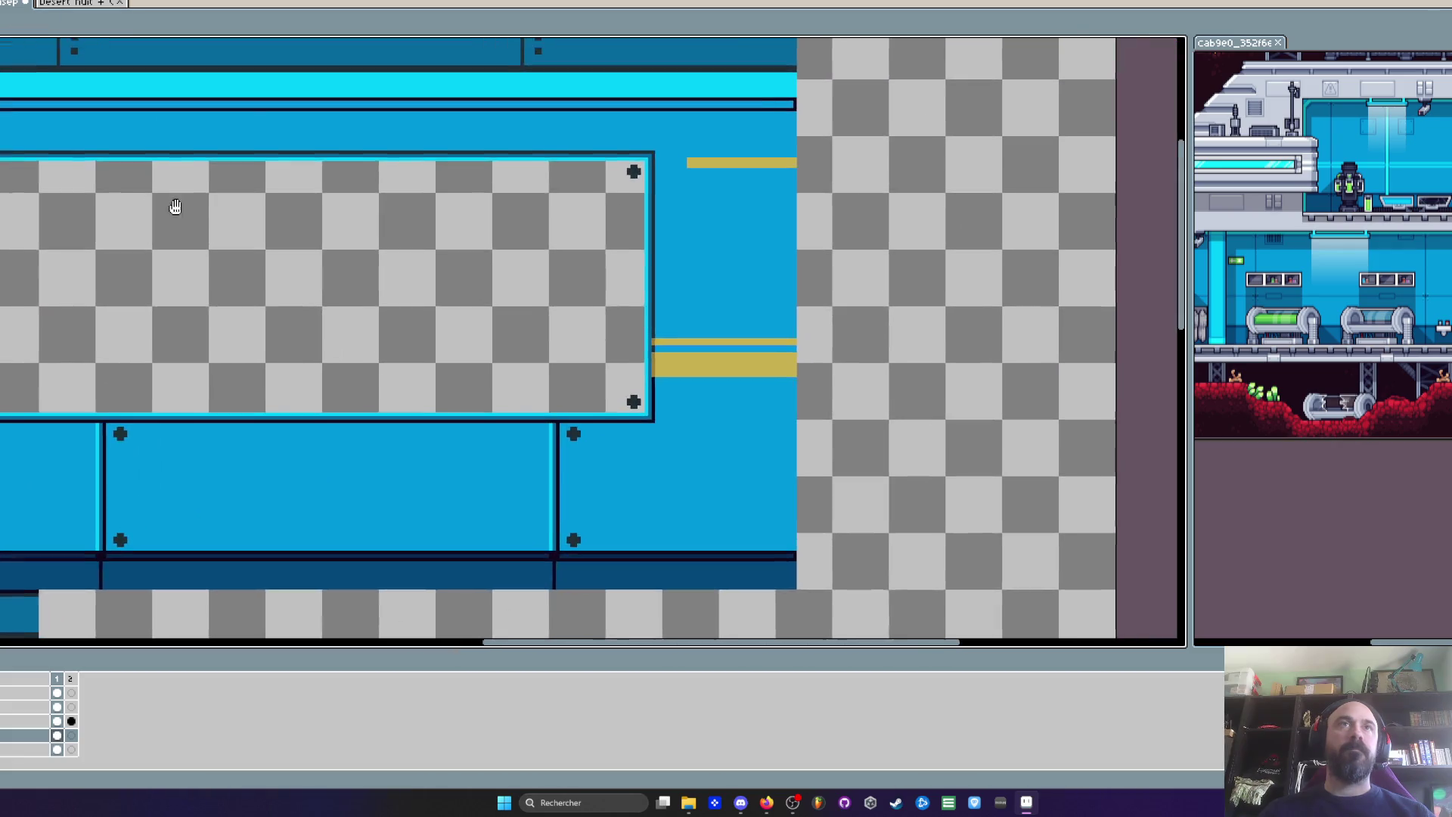
scroll(711, 148, "up", 2)
scroll(717, 144, "up", 1)
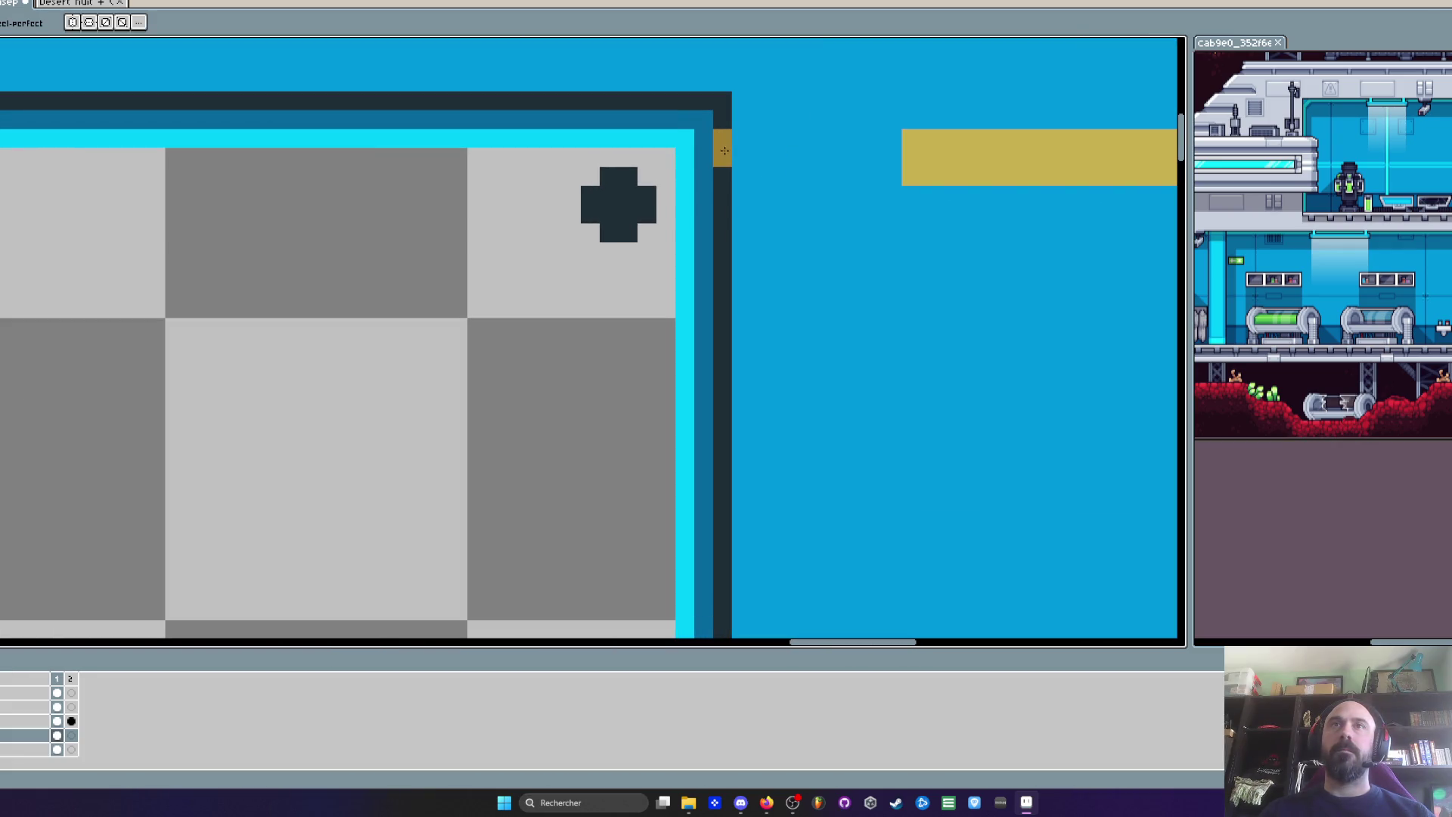
scroll(725, 151, "down", 2)
scroll(740, 200, "up", 2)
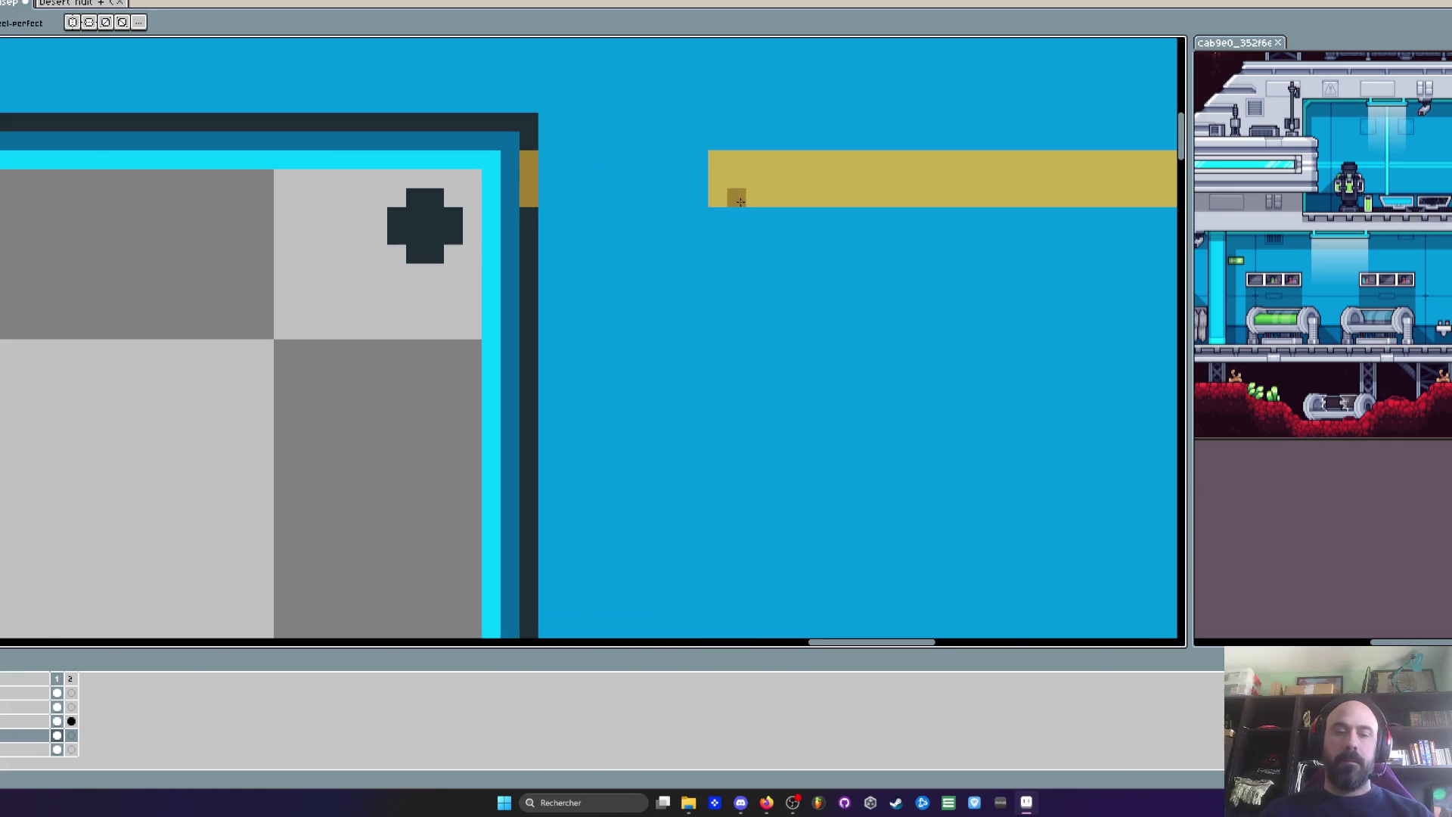
key("i")
scroll(760, 173, "up", 2)
key("b")
mouse_move(605, 125)
left_mouse_down()
mouse_move(125, 128)
mouse_move(528, 185)
mouse_move(208, 240)
left_mouse_up()
Zoom out to view the whole tileset and check the reconnected stripes
scroll(528, 182, "down", 2)
scroll(529, 181, "down", 2)
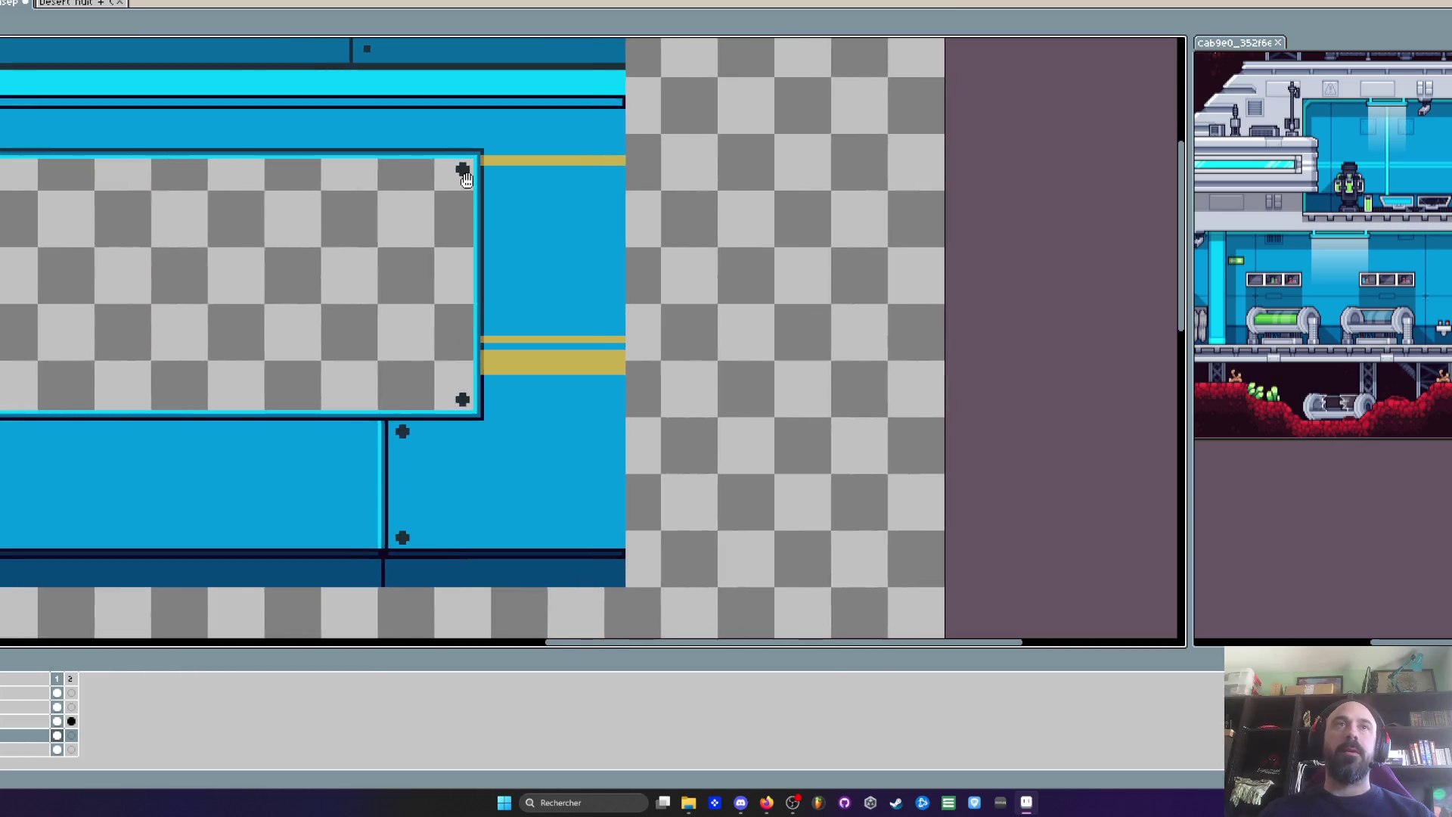
scroll(528, 181, "down", 2)
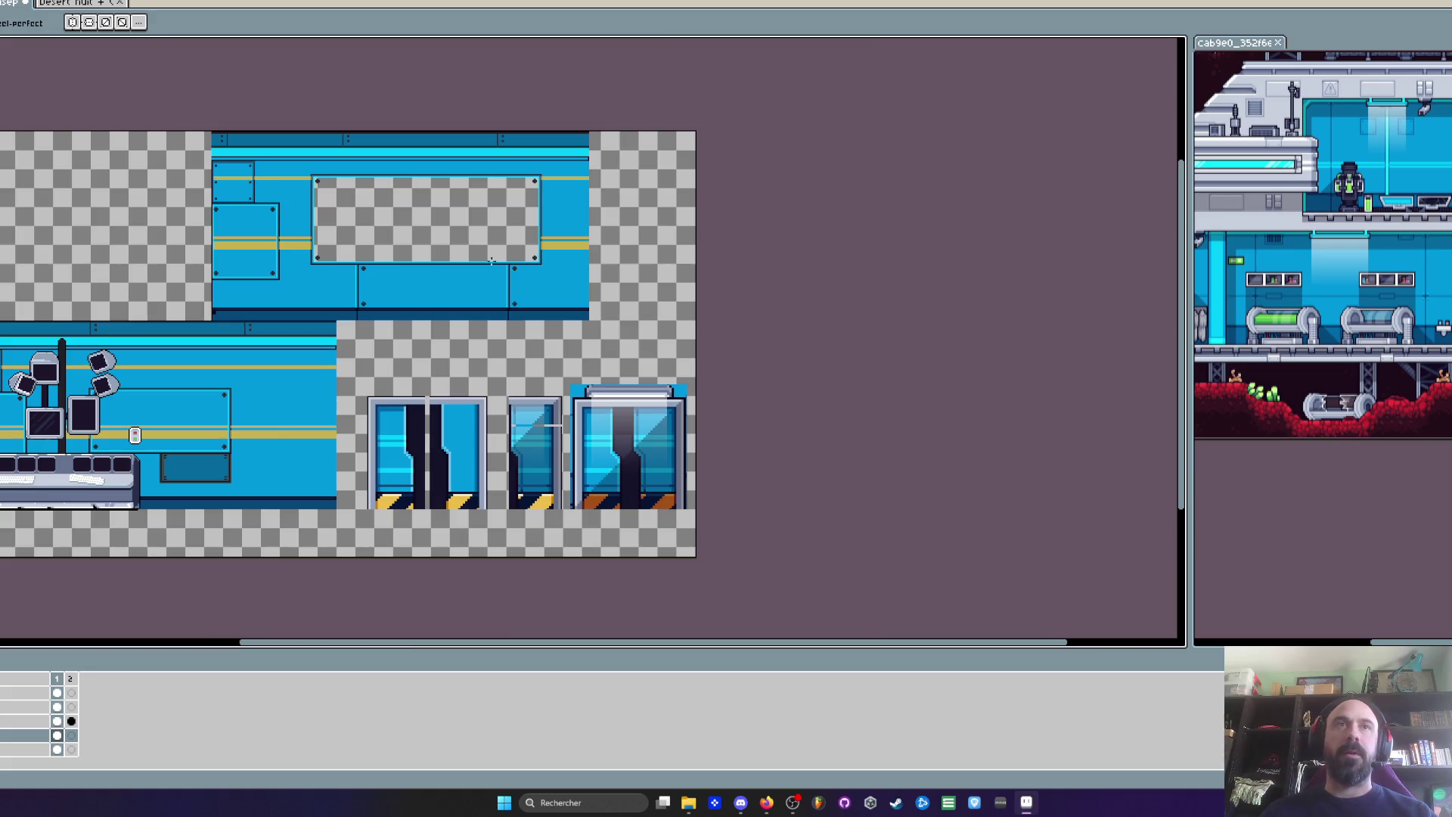
scroll(492, 261, "up", 2)
scroll(203, 315, "down", 2)
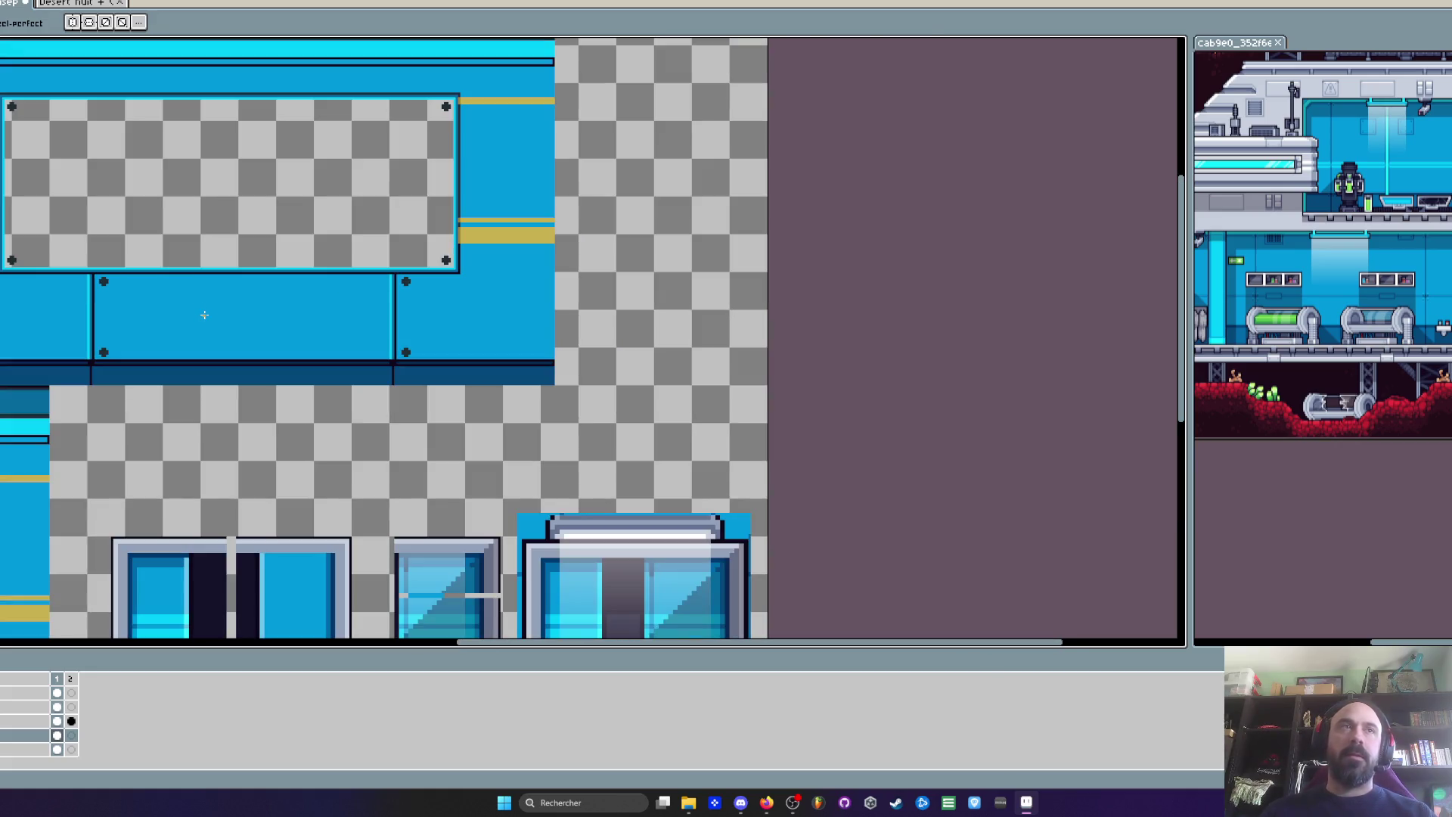
scroll(298, 272, "down", 1)
scroll(236, 287, "up", 3)
scroll(278, 302, "up", 2)
scroll(278, 302, "up", 2)
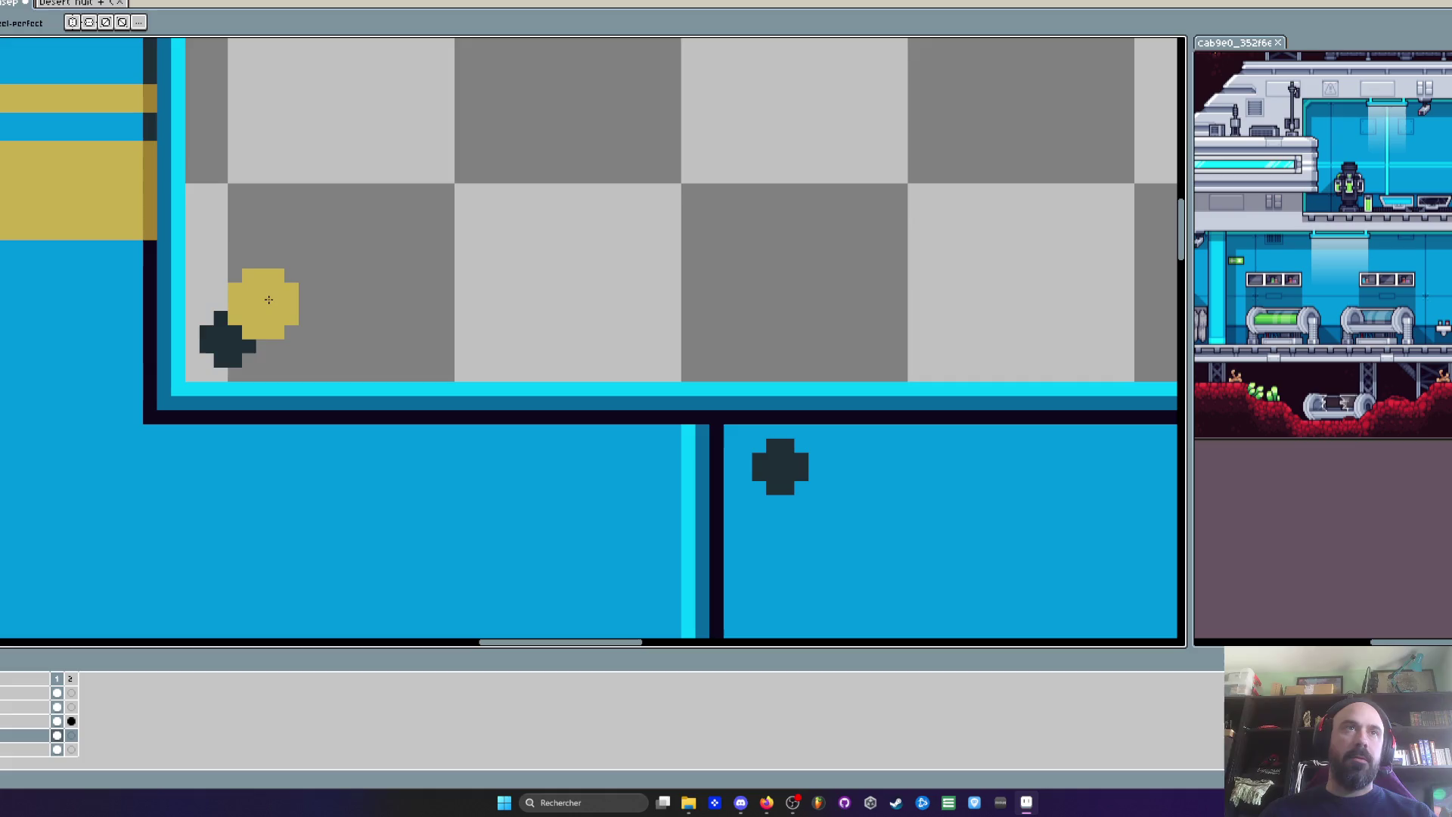
scroll(227, 325, "down", 4)
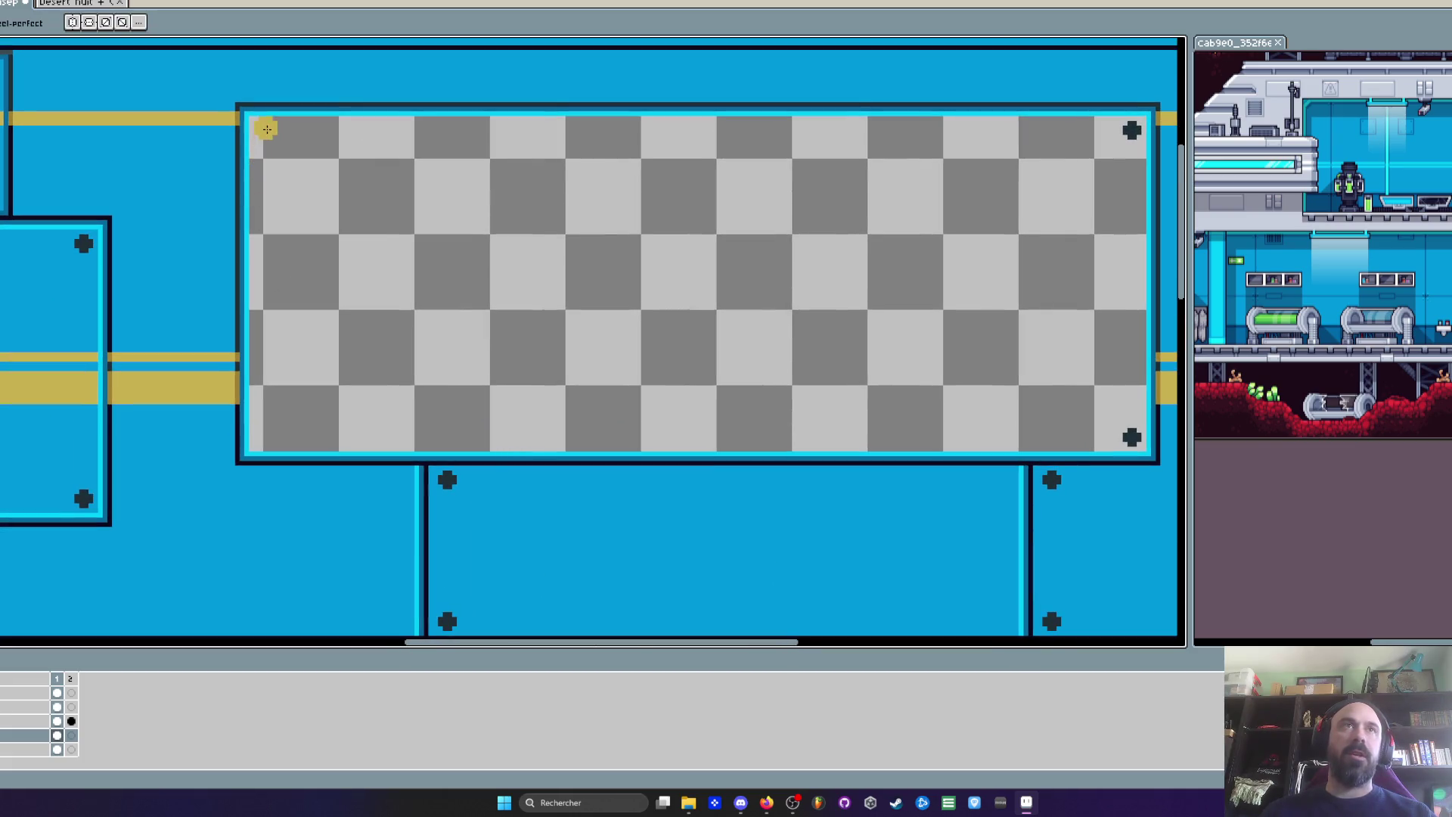
scroll(263, 130, "down", 1)
scroll(111, 272, "up", 1)
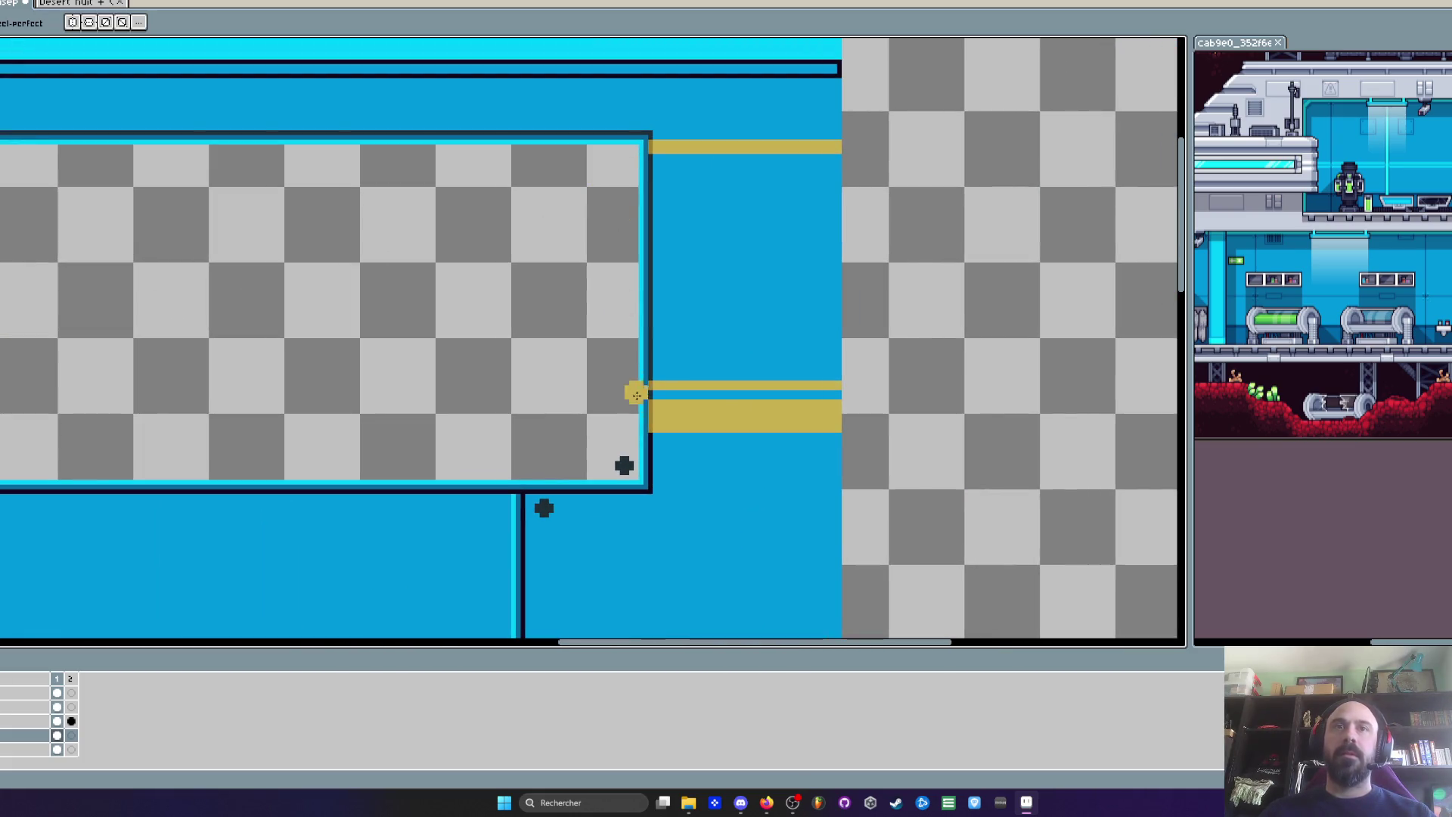
scroll(544, 380, "down", 2)
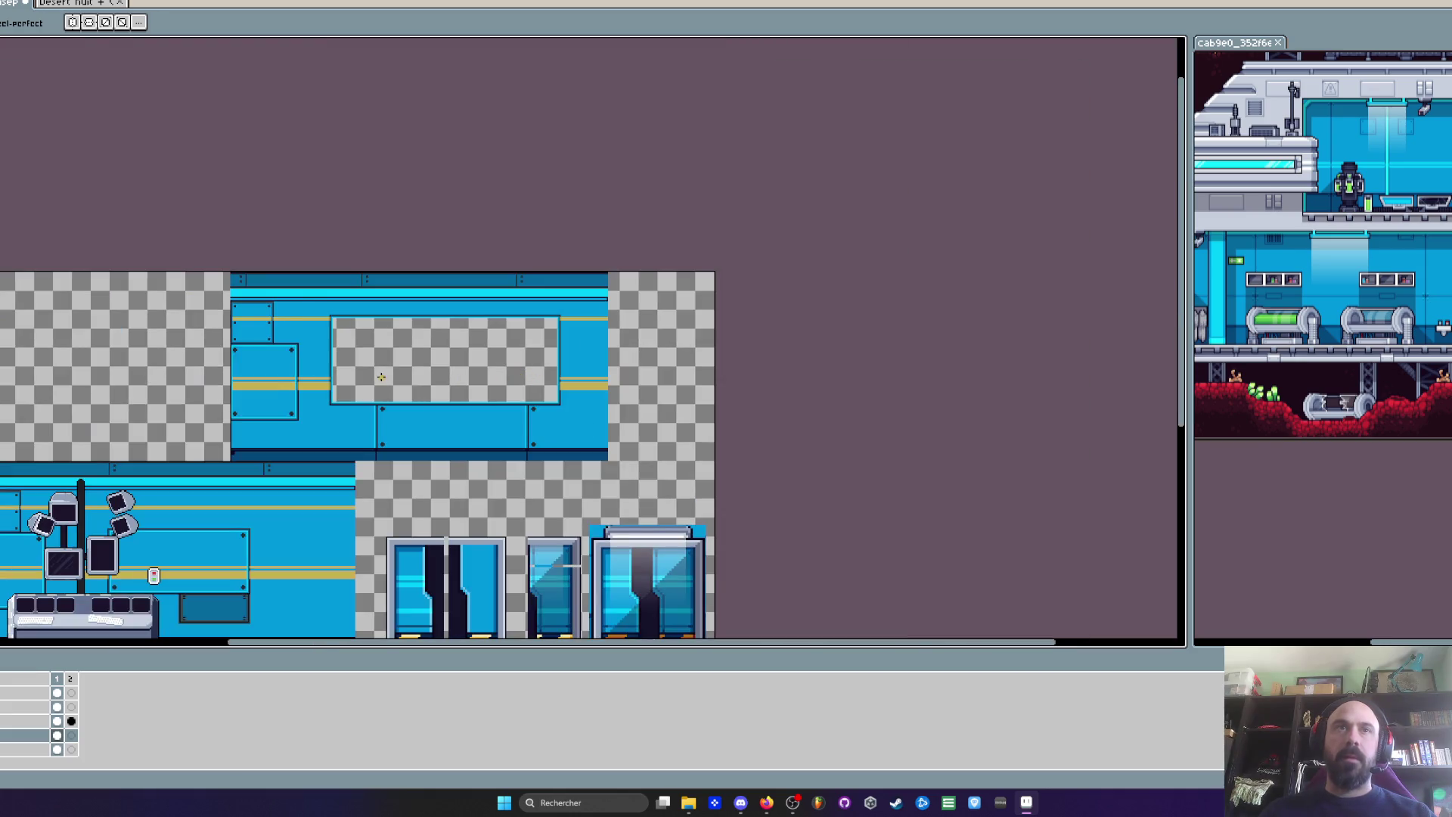
scroll(380, 376, "up", 1)
scroll(381, 376, "down", 1)
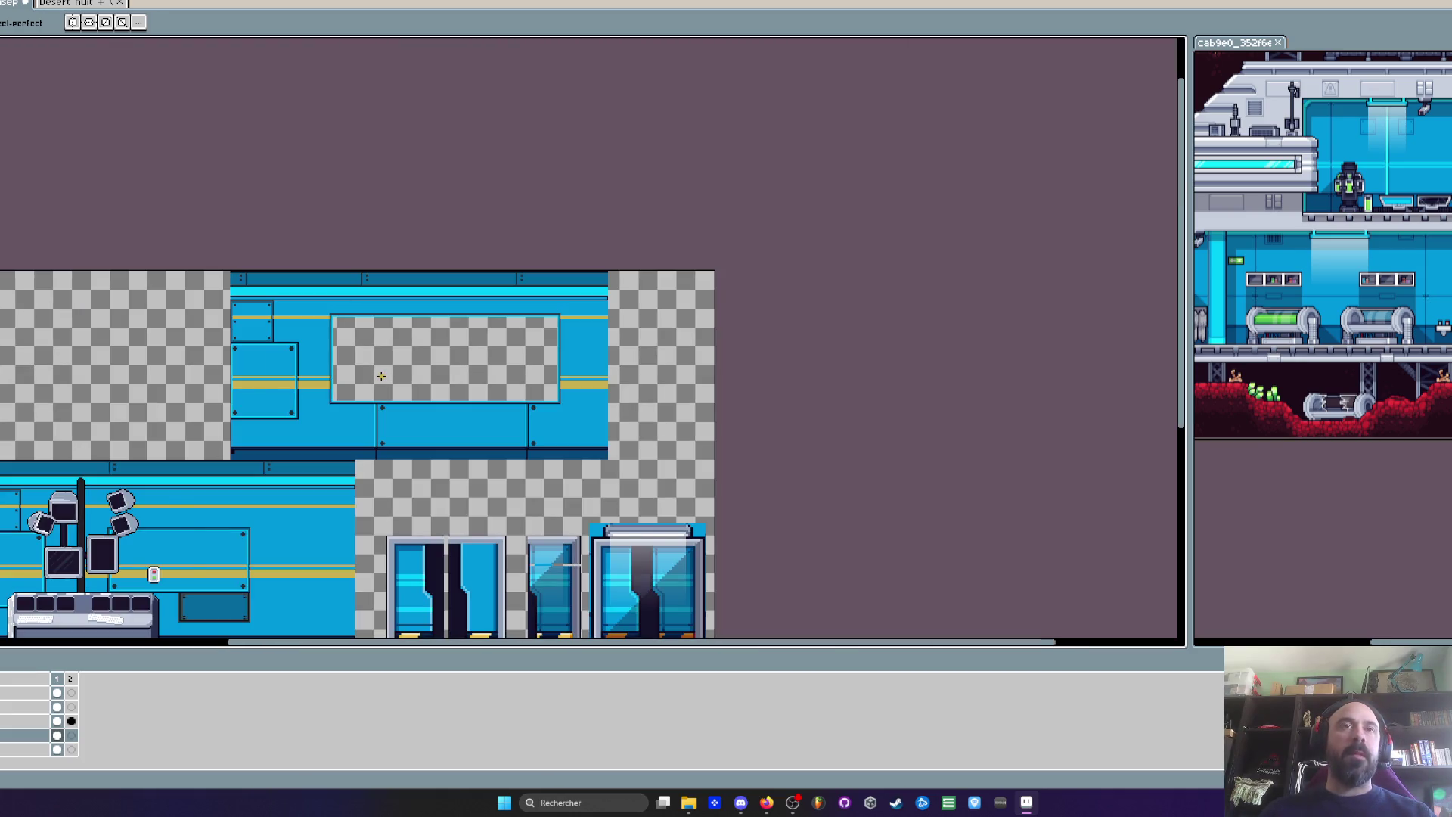
scroll(381, 376, "down", 1)
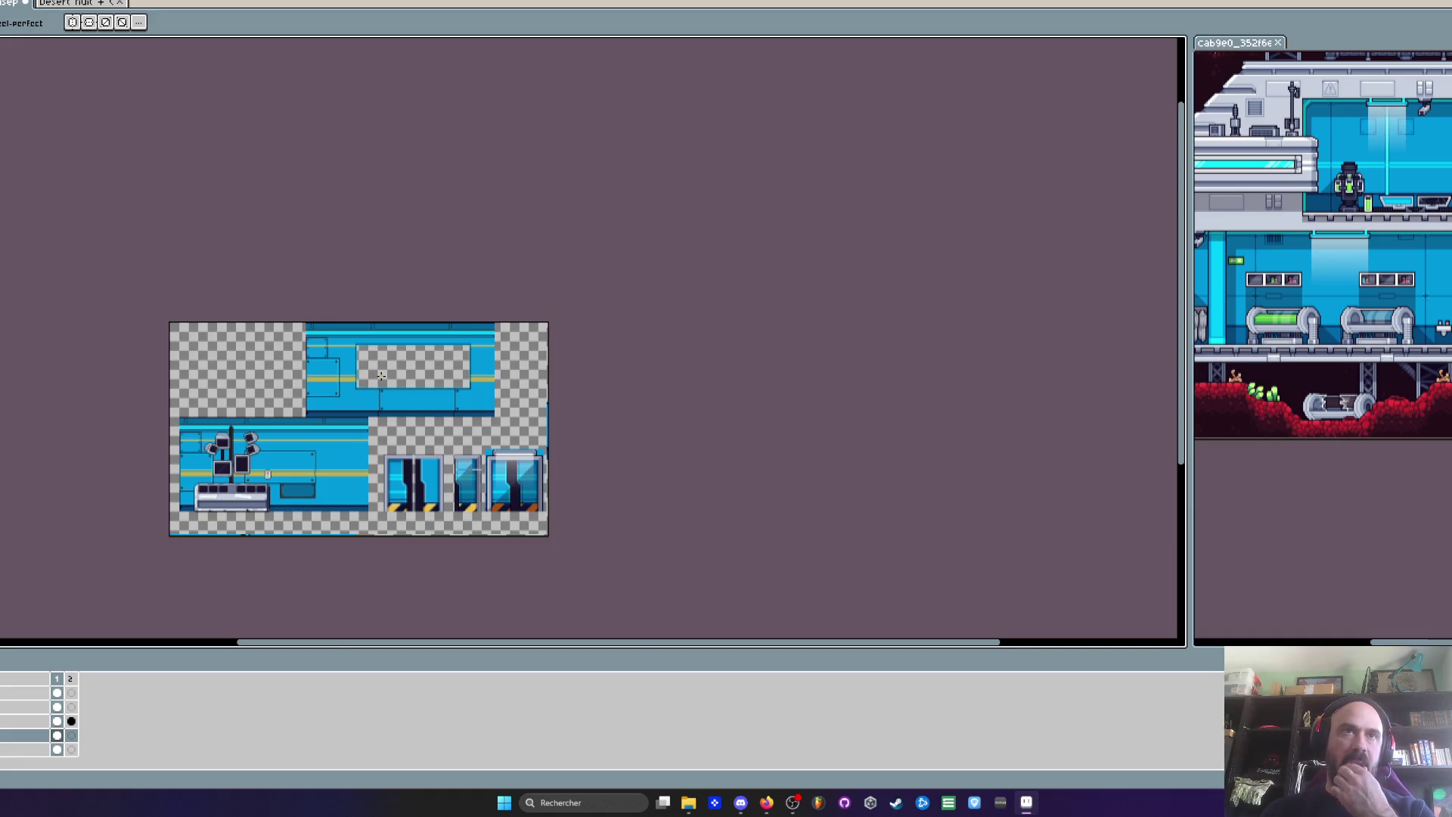
scroll(381, 376, "up", 2)
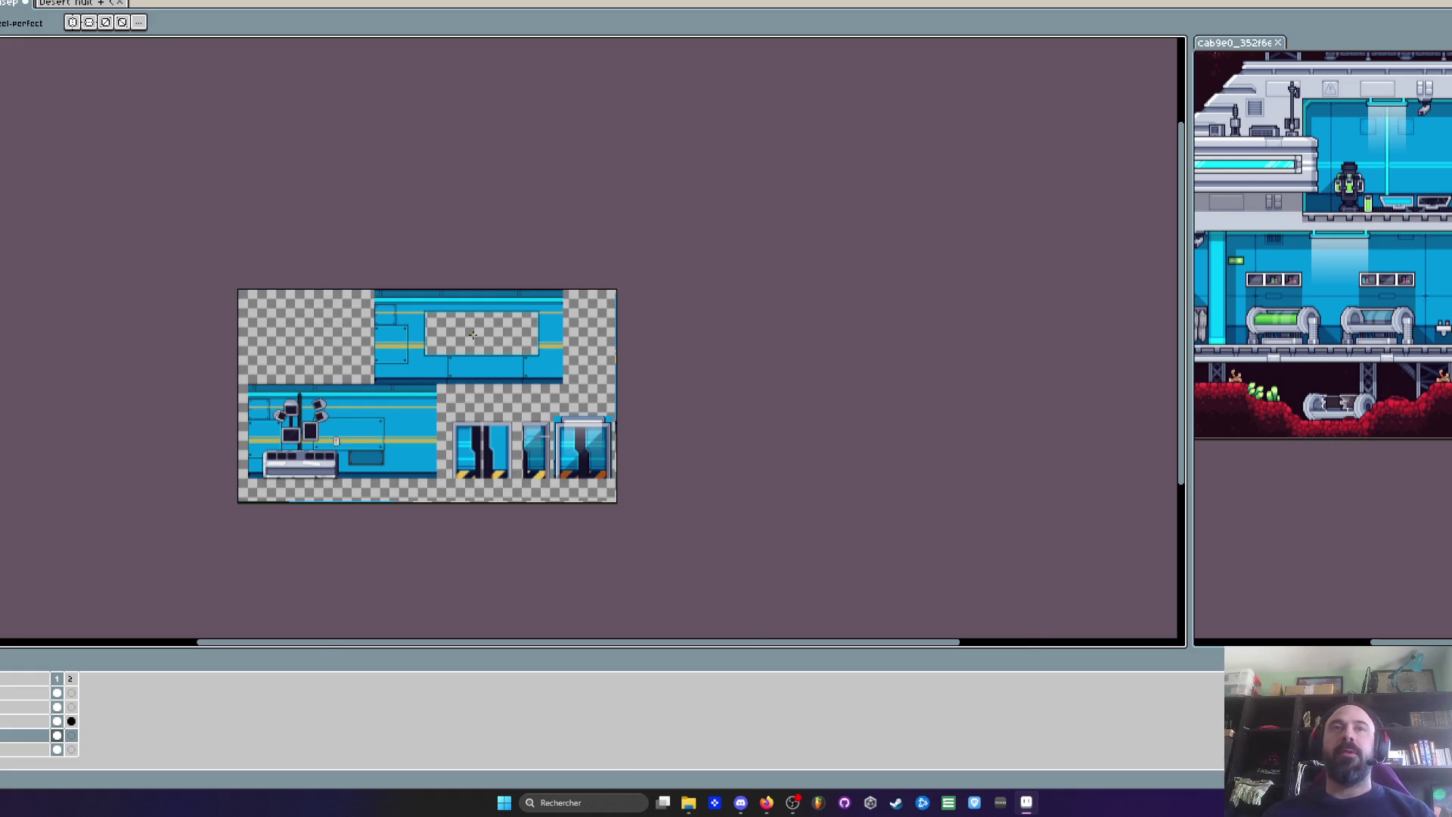
Marquee-select the window wall tile in the tileset
scroll(473, 335, "up", 3)
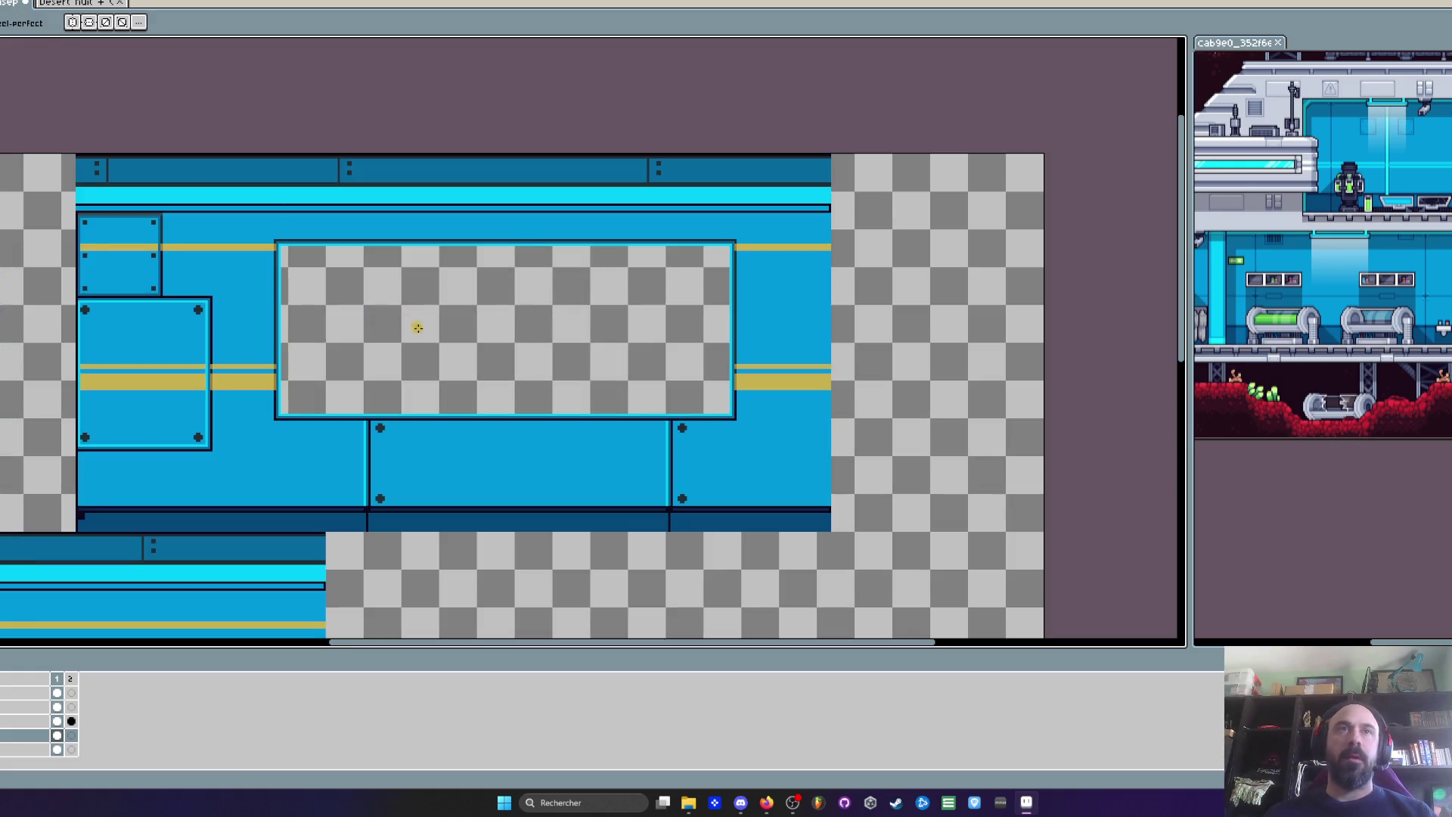
scroll(492, 350, "up", 1)
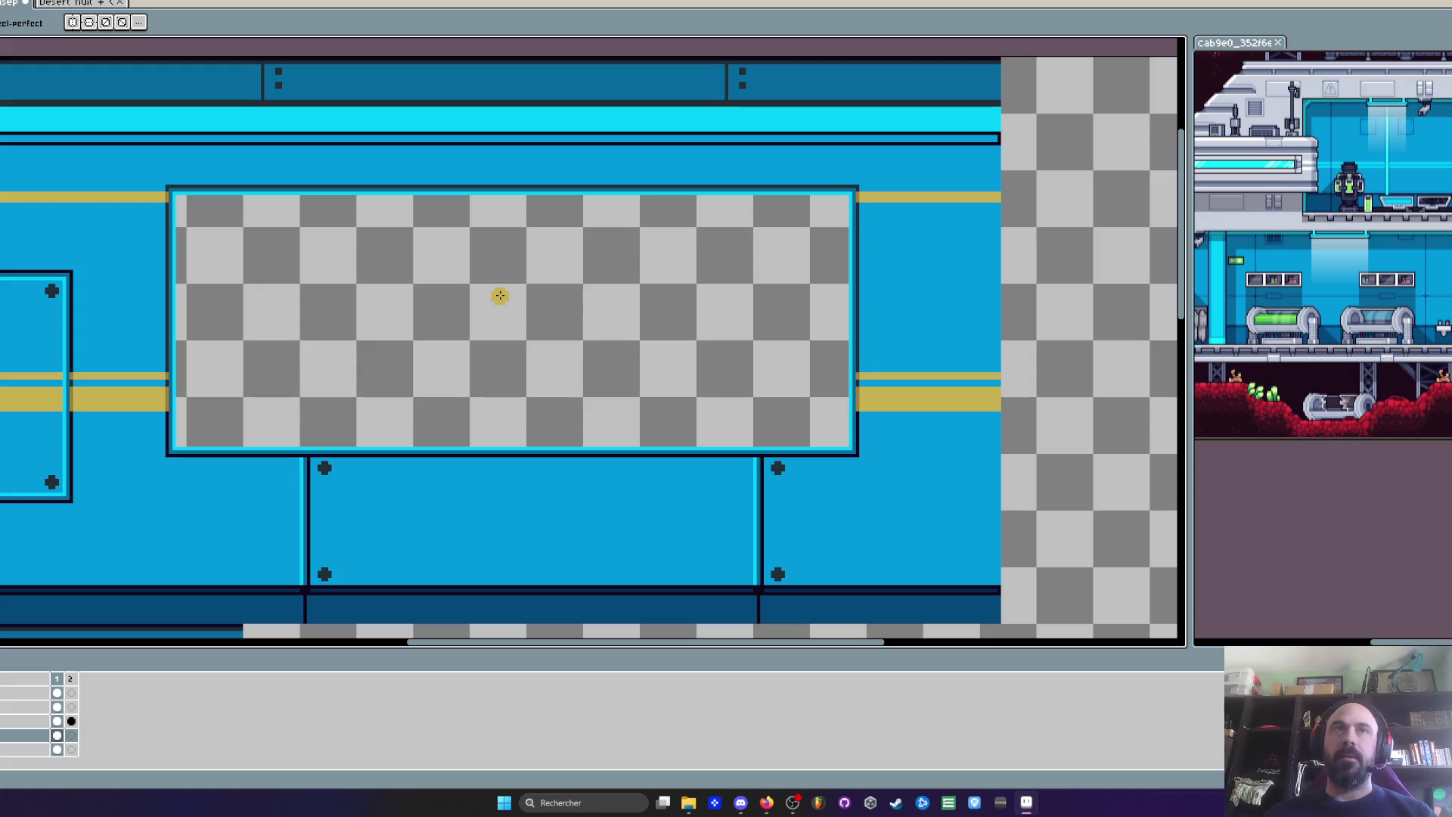
scroll(500, 295, "down", 3)
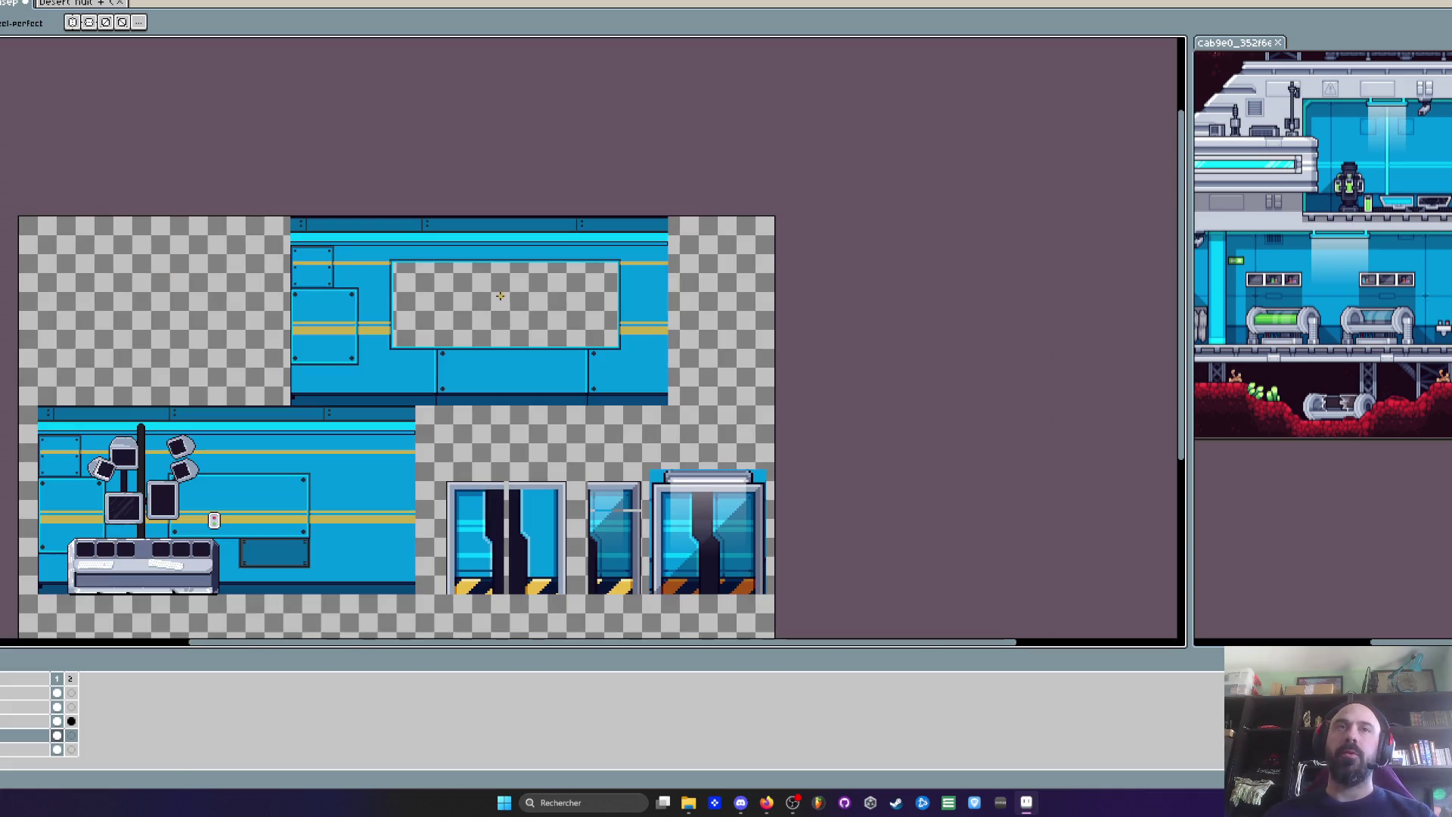
scroll(281, 318, "up", 2)
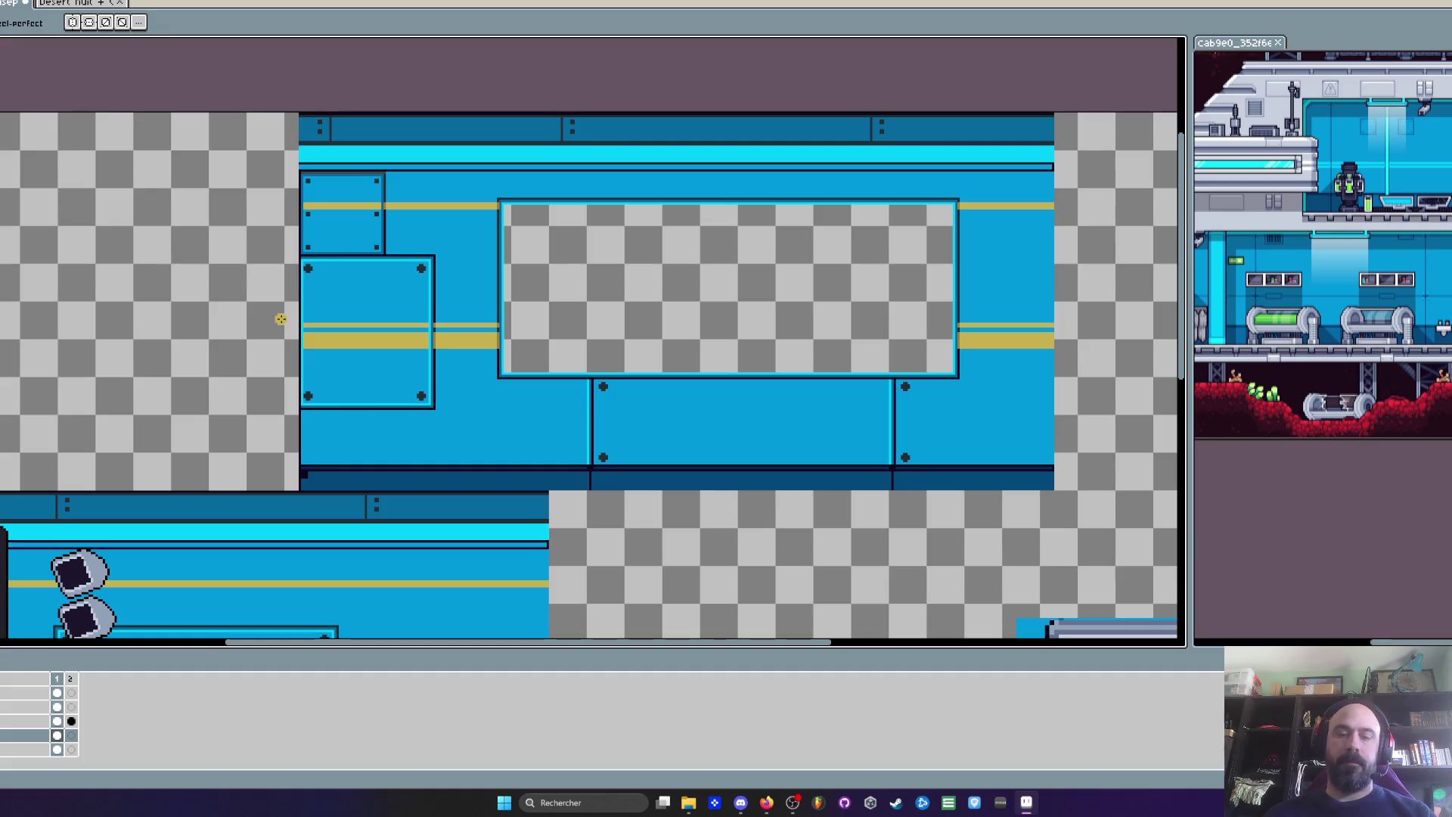
key("m")
mouse_move(201, 139)
left_mouse_down()
mouse_move(843, 270)
mouse_move(1059, 510)
left_mouse_up()
left_click_drag(621, 409, 600, 399)
Put back the accidentally moved tile and switch to the corridor scene sprite
key("Escape")
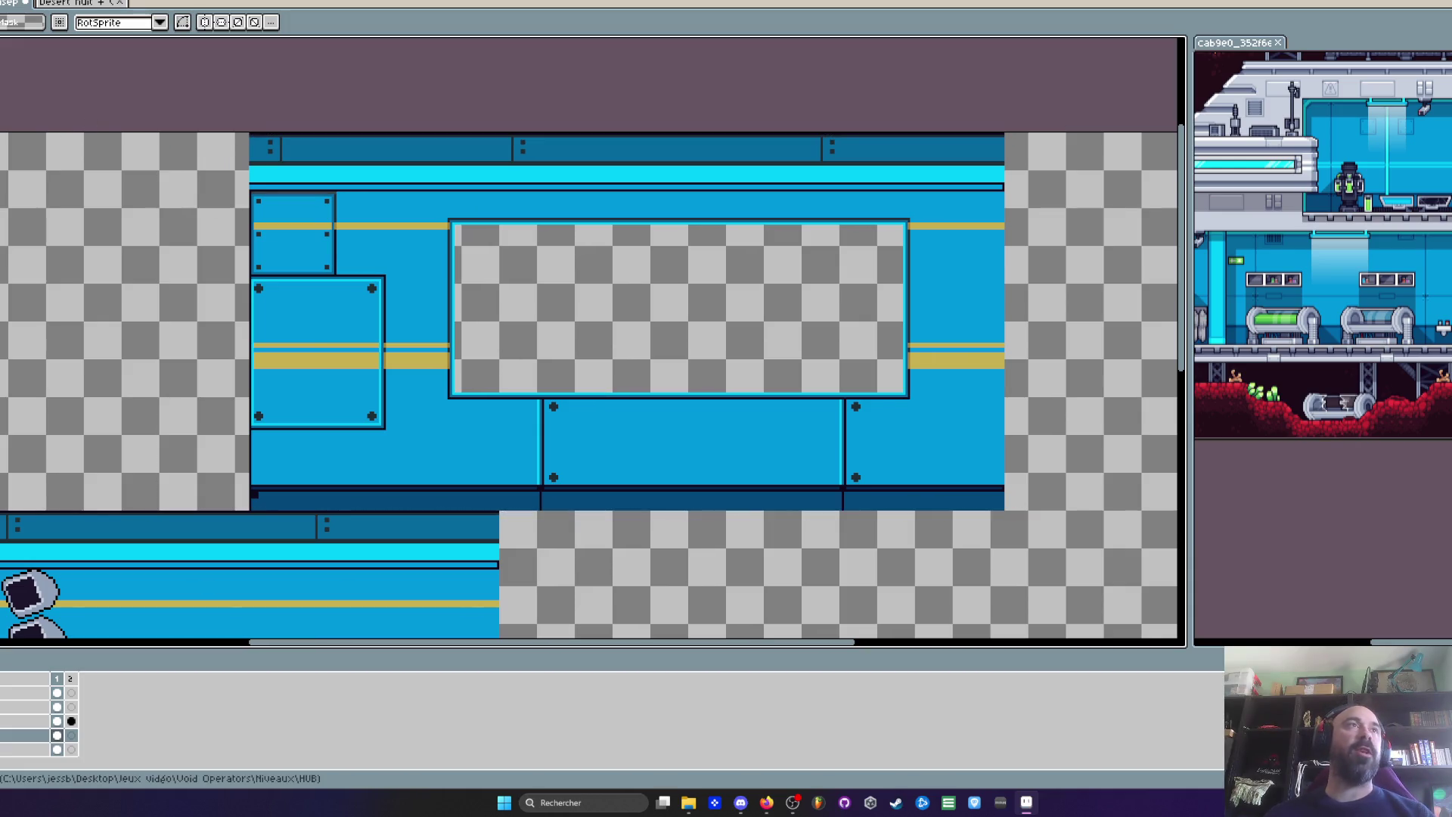
key("ctrl+Tab")
scroll(127, 247, "down", 3)
Select the whole corridor scene and delete the purple machine and green capsule layers
left_click_drag(127, 247, 190, 282)
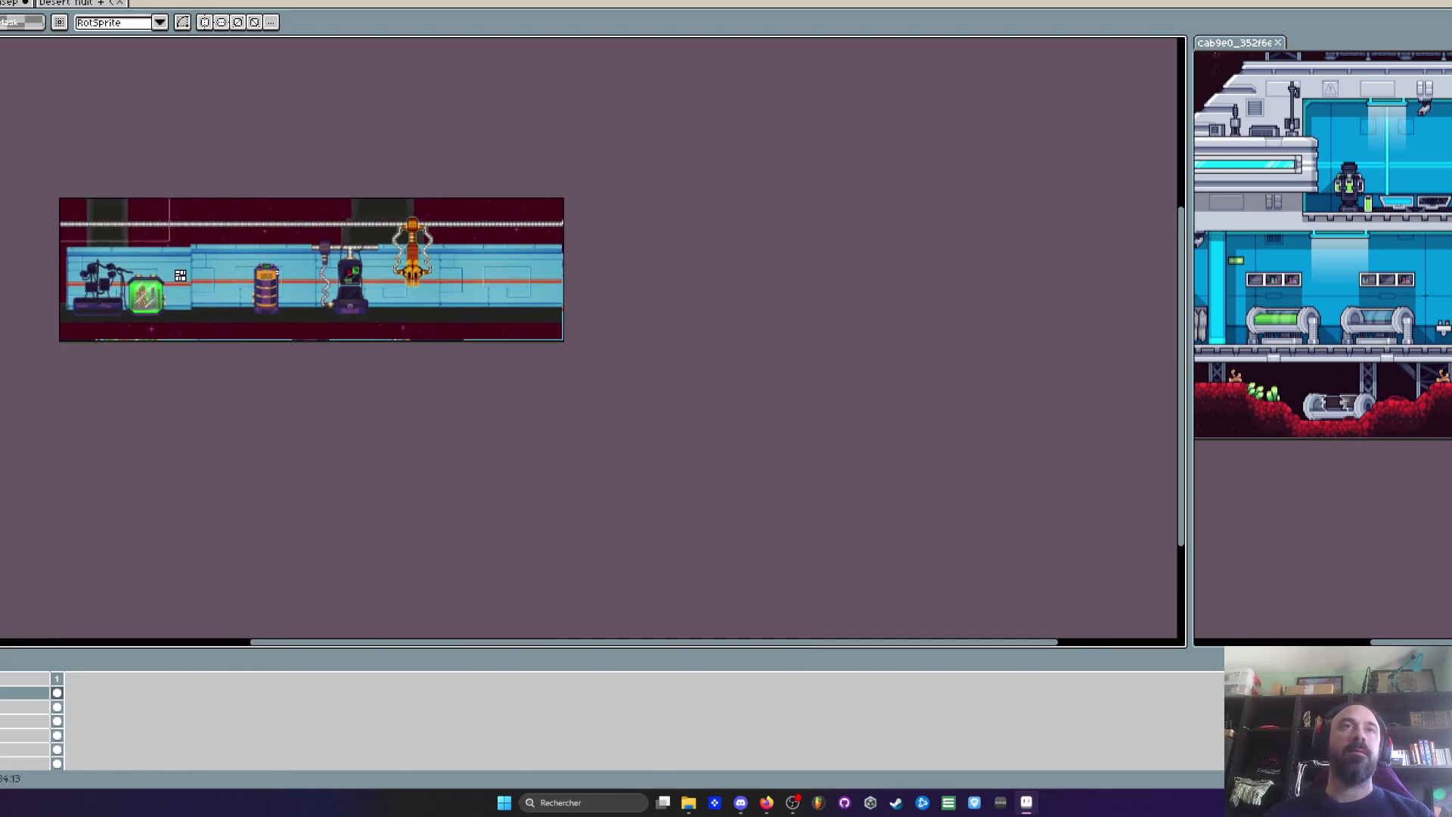
key("ctrl+a")
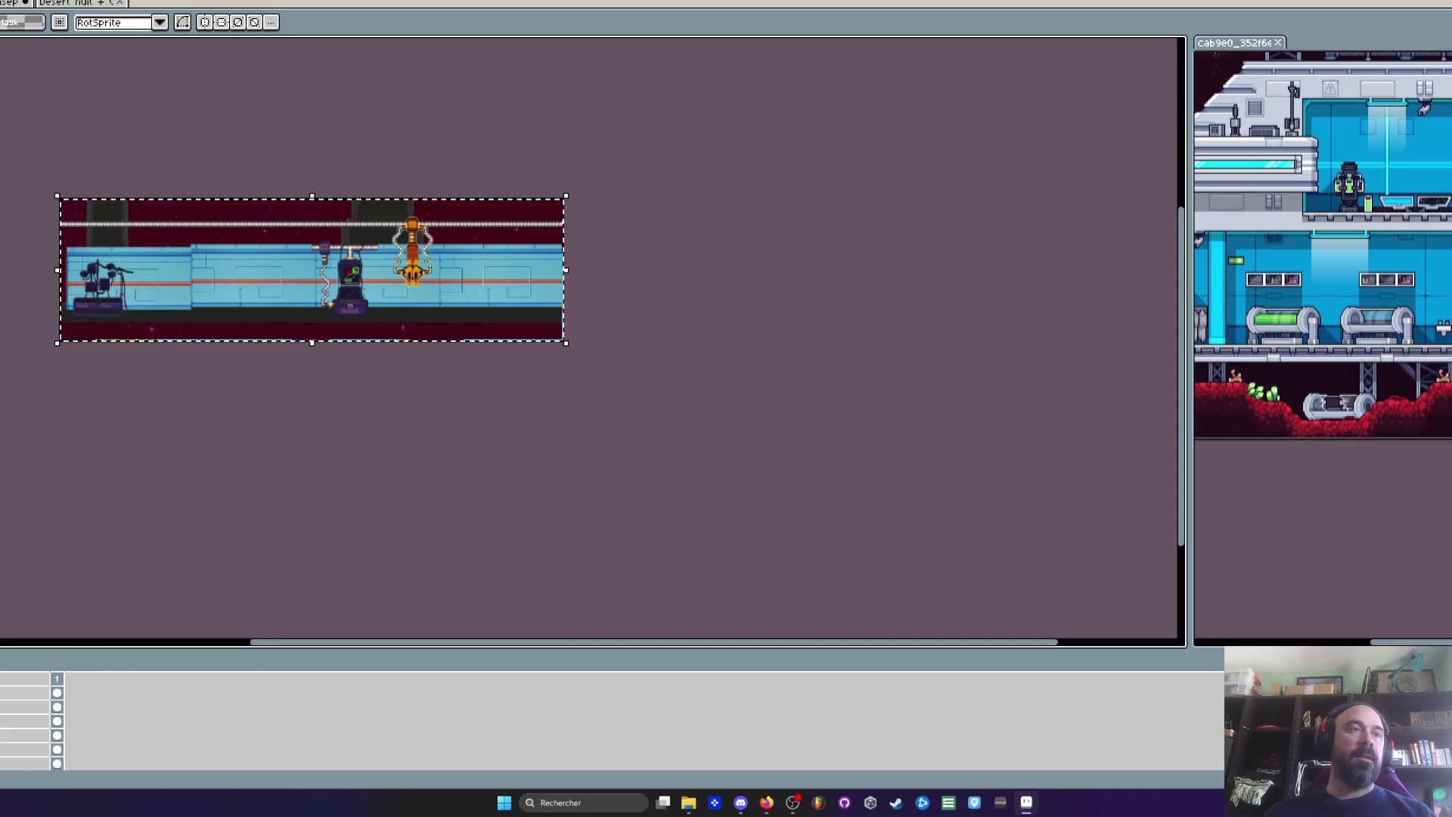
left_click(27, 693)
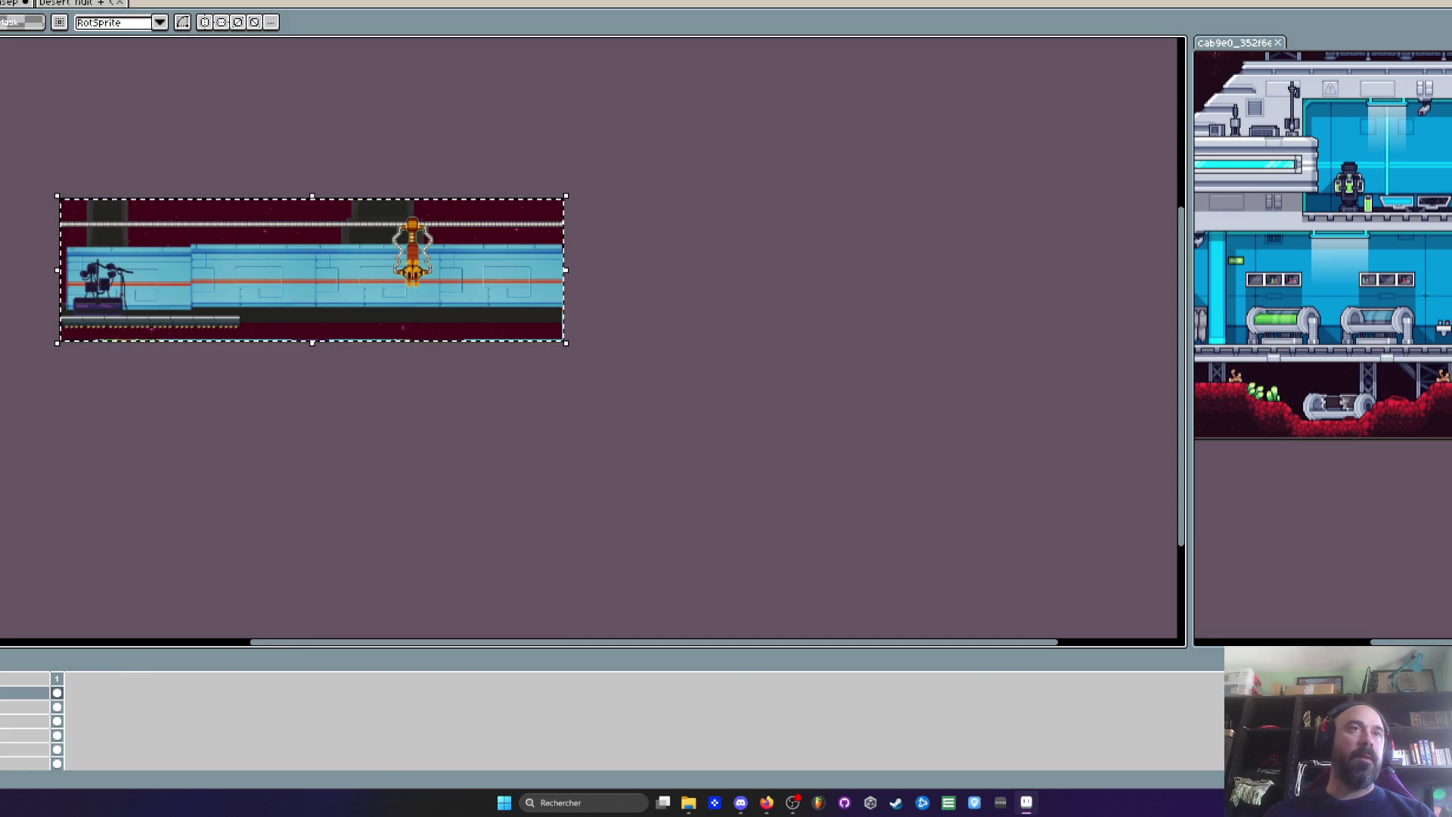
key("Delete")
left_click(27, 706)
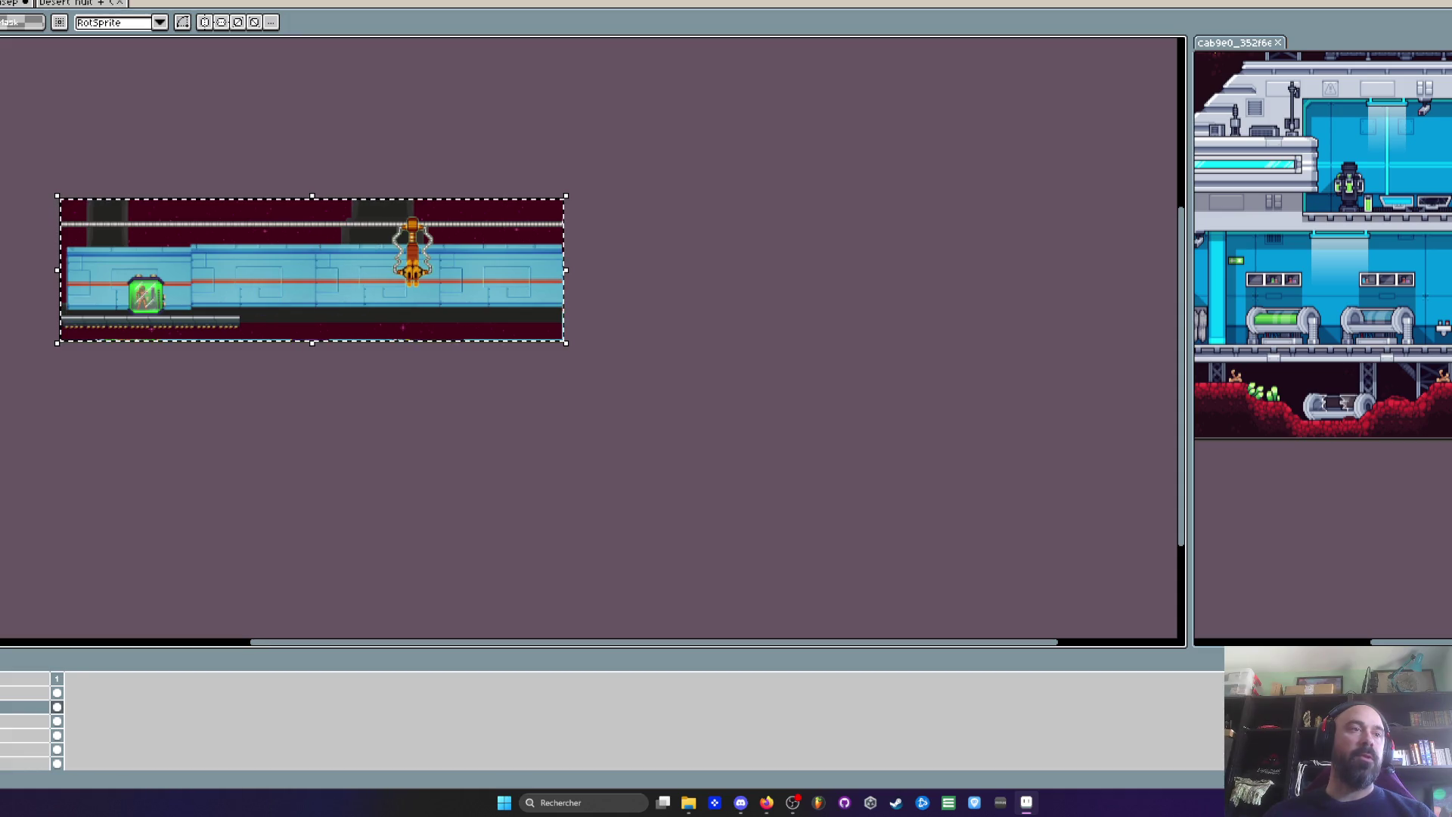
key("Delete")
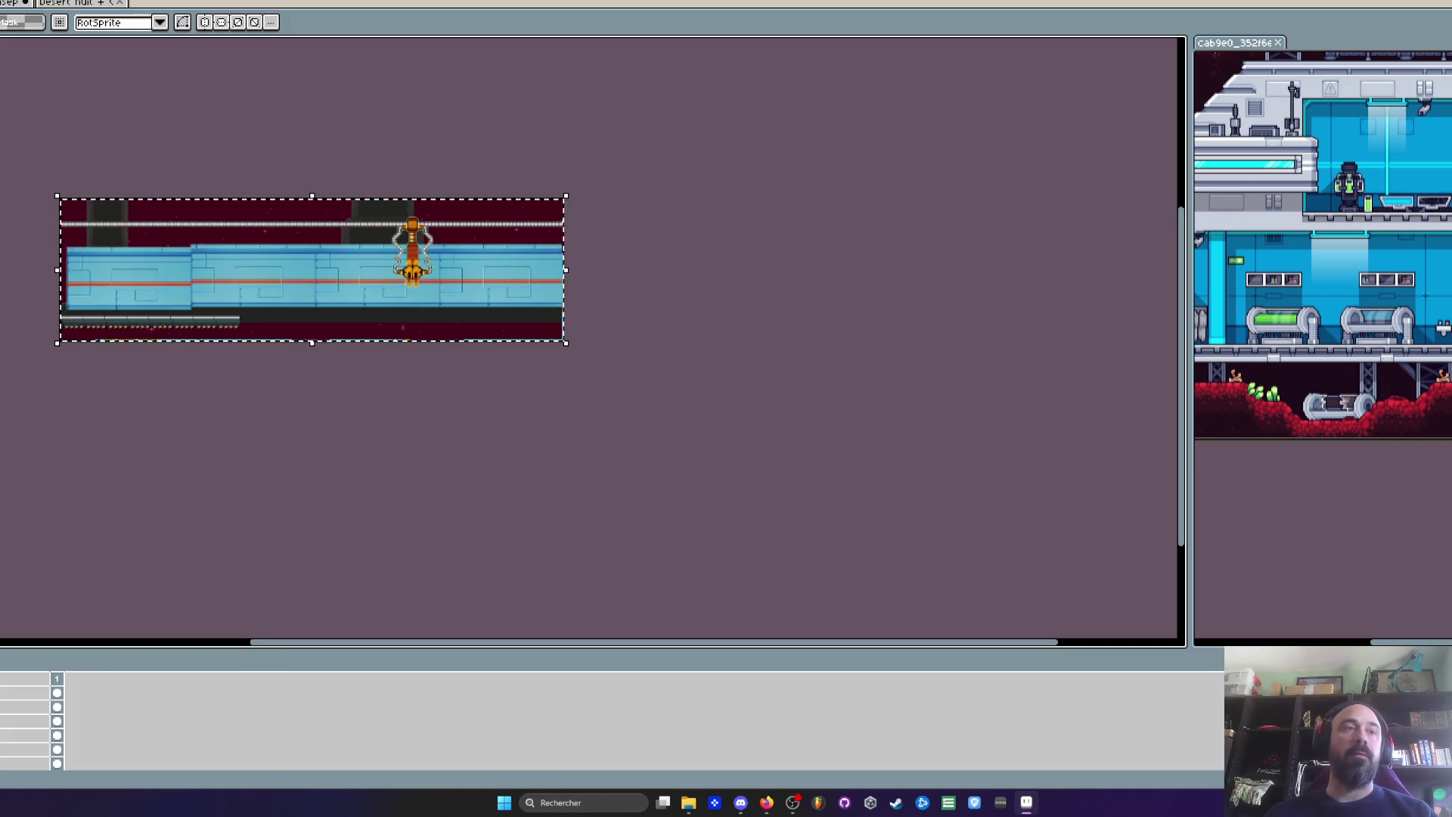
Clear the blue corridor walls and paste in the copied window wall tile
left_click(57, 735)
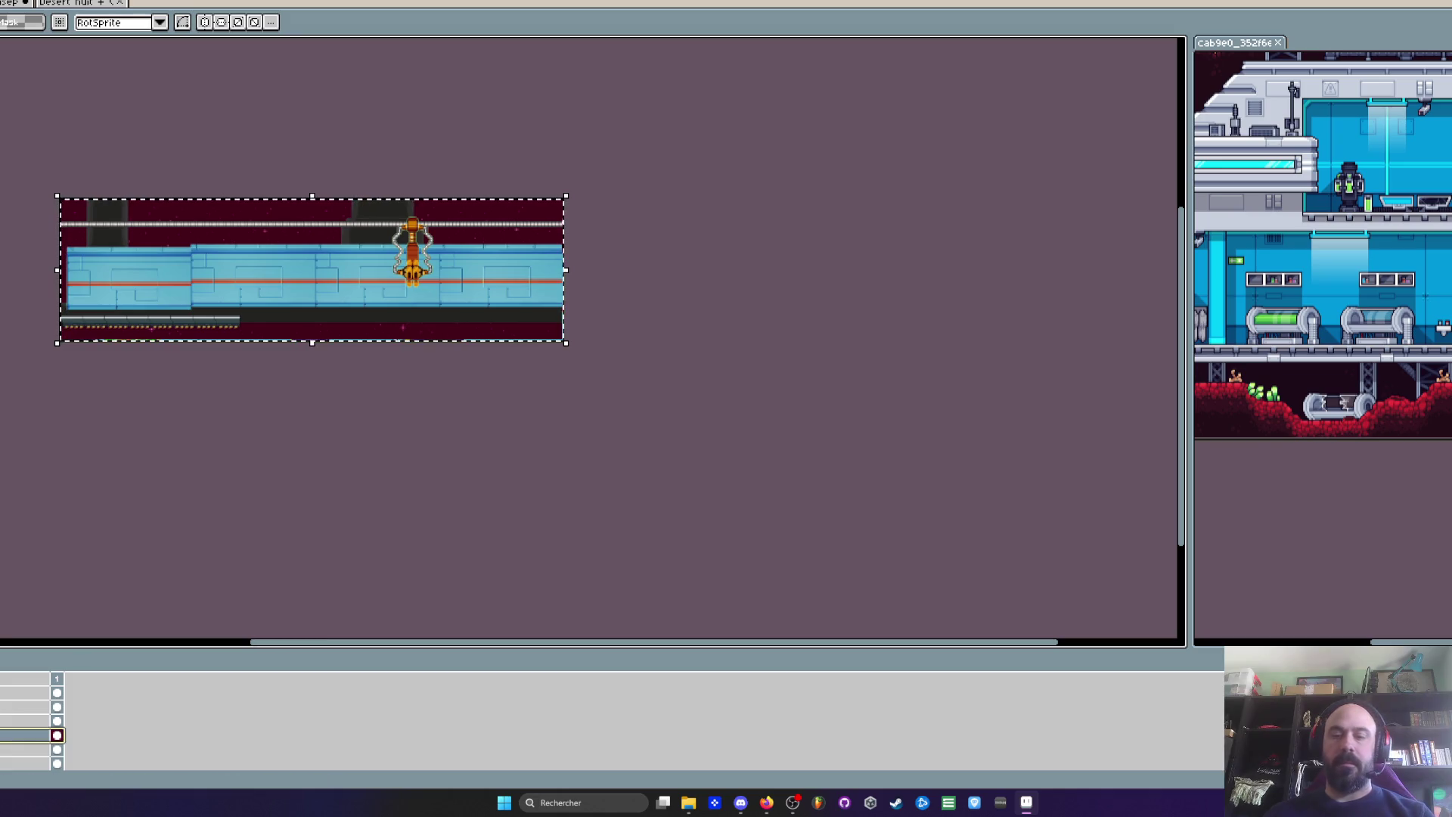
left_click(54, 735)
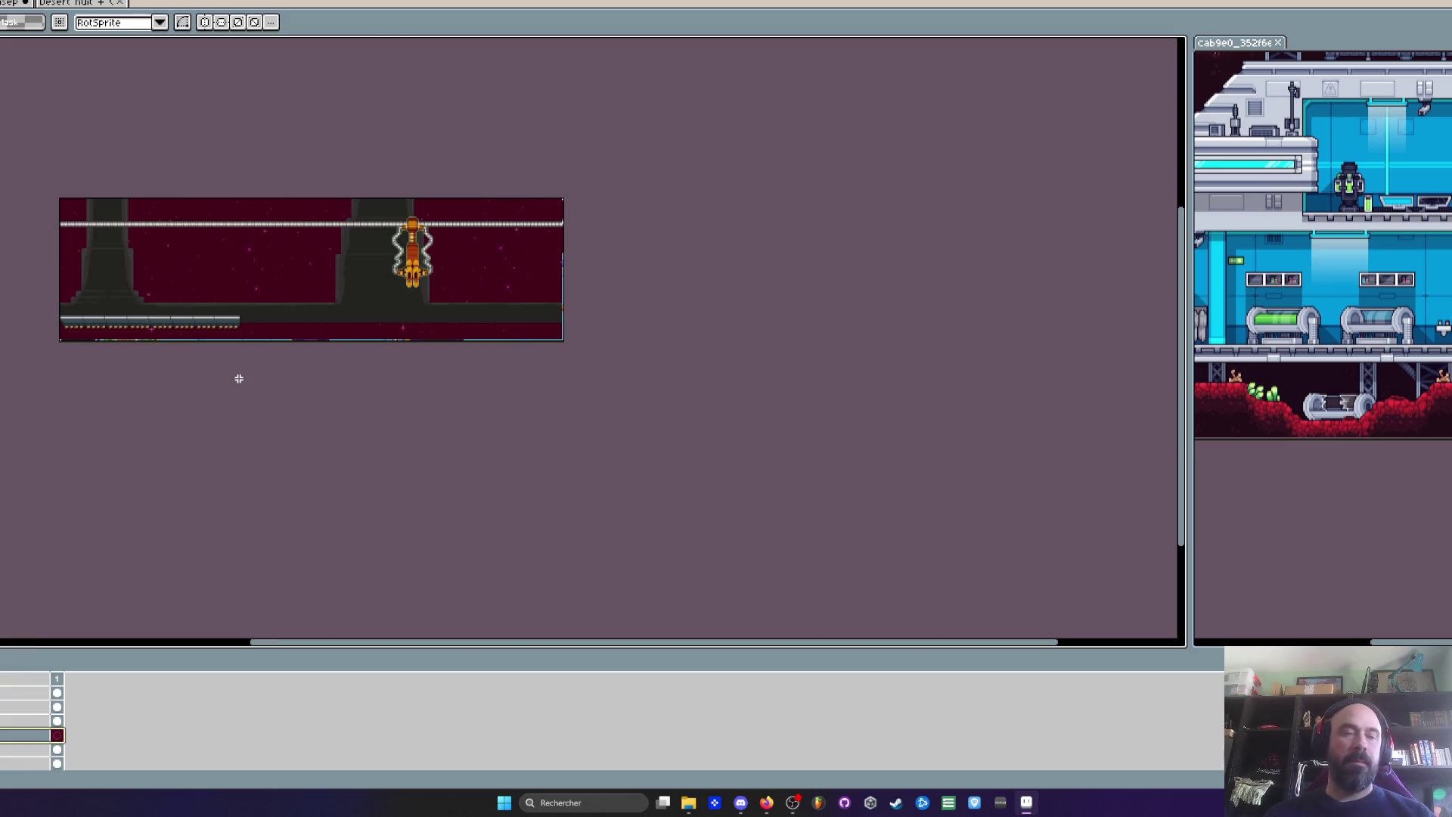
left_click(215, 259)
Move the pasted window wall around the scene to check space showing through
scroll(214, 259, "up", 2)
left_click_drag(112, 369, 91, 423)
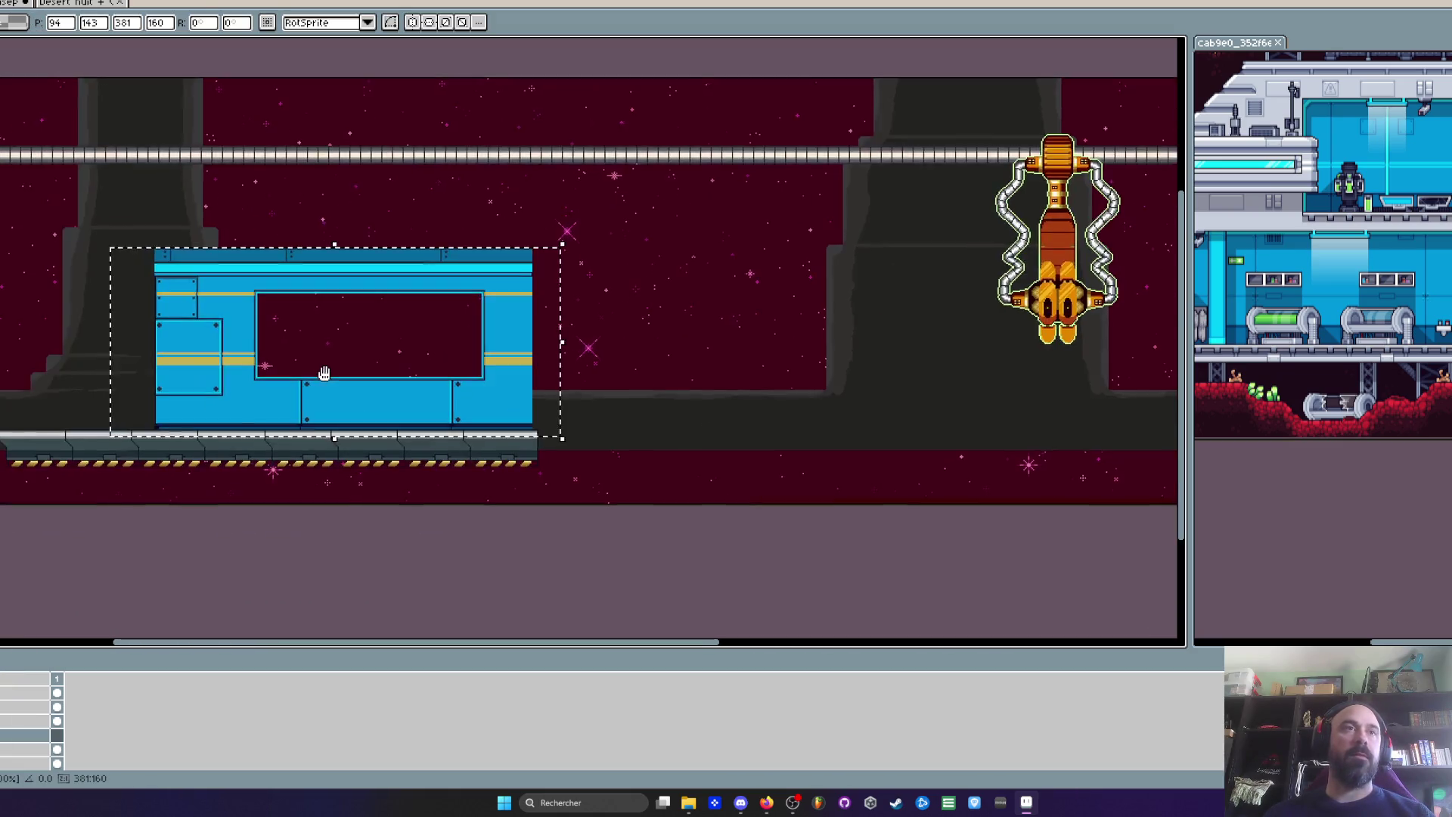
scroll(277, 394, "up", 3)
mouse_move(277, 394)
left_mouse_down()
mouse_move(214, 347)
mouse_move(295, 380)
left_mouse_up()
scroll(223, 357, "down", 1)
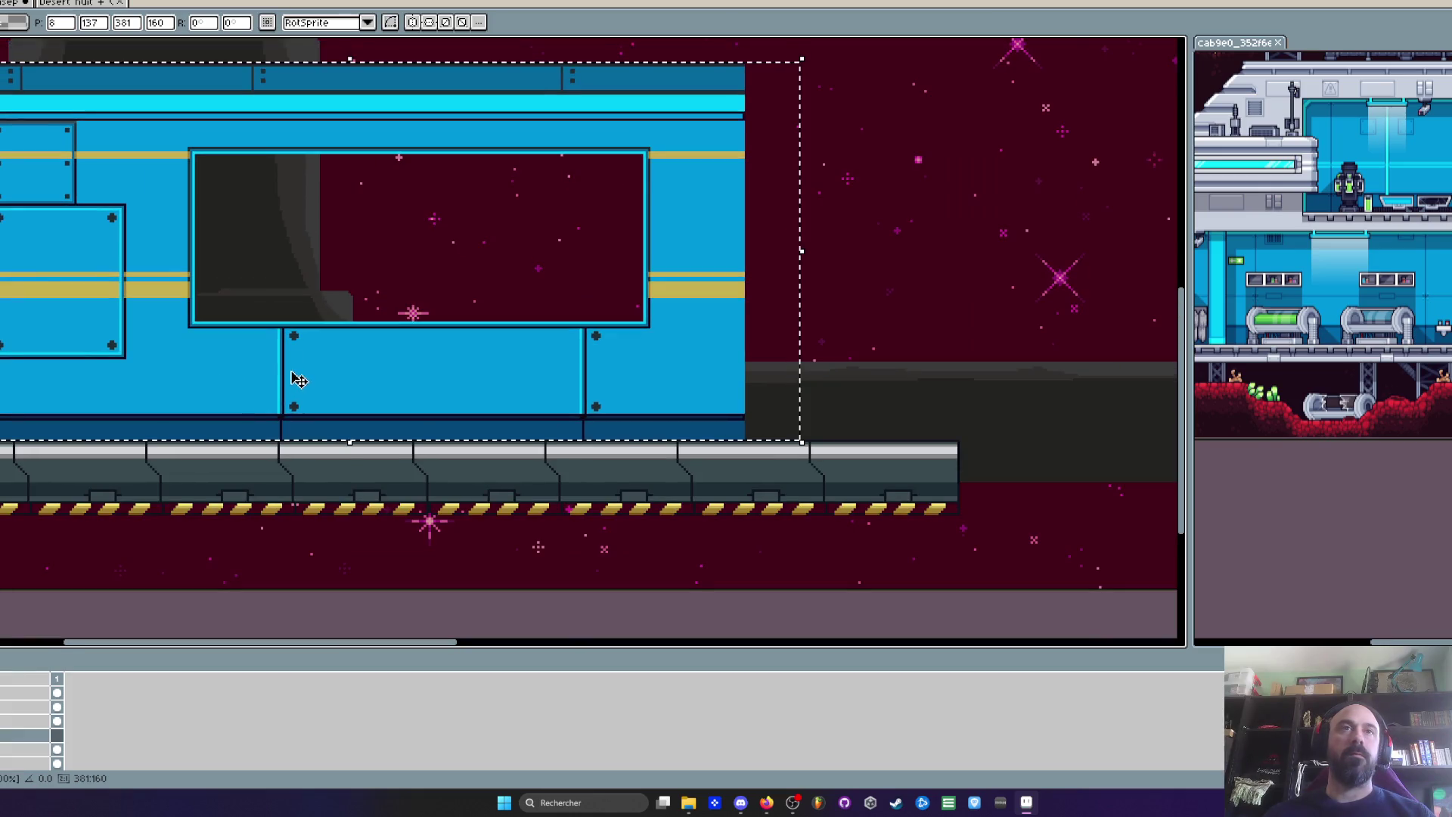
mouse_move(295, 331)
left_mouse_down()
mouse_move(296, 418)
mouse_move(260, 444)
mouse_move(249, 246)
left_mouse_up()
scroll(254, 419, "down", 2)
scroll(484, 260, "up", 2)
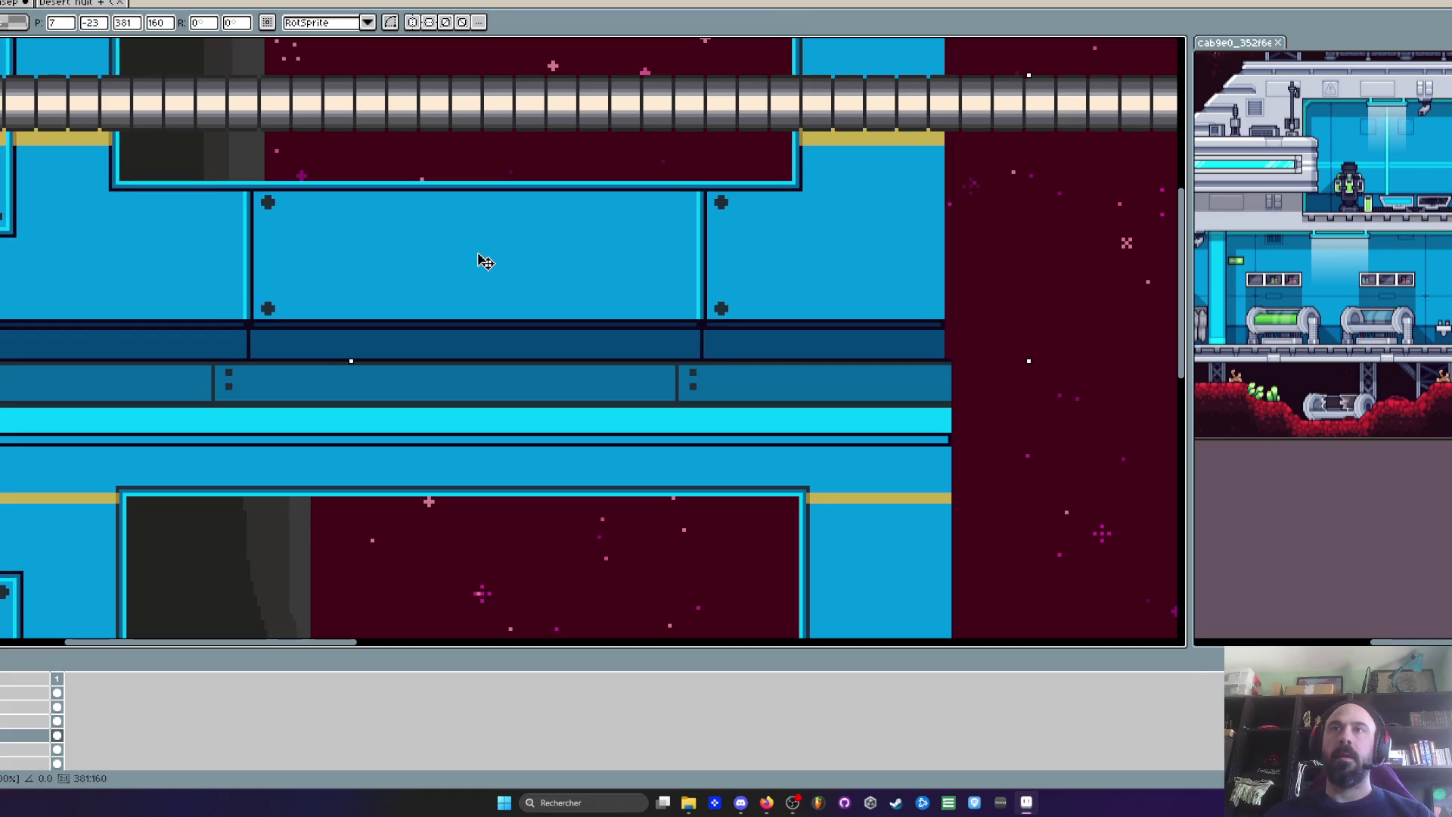
scroll(484, 257, "down", 2)
left_click_drag(480, 252, 441, 472)
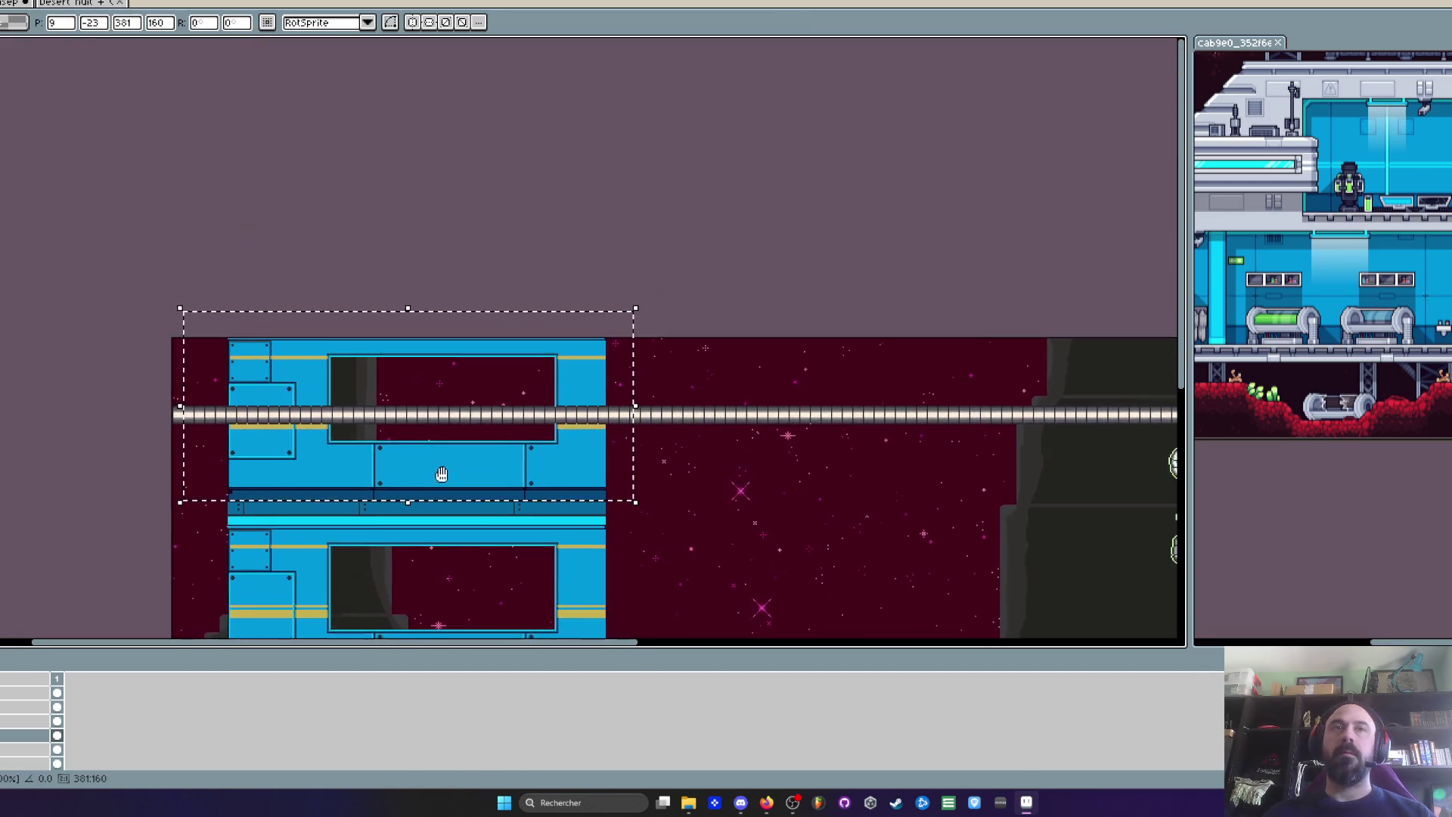
scroll(351, 391, "down", 1)
scroll(347, 340, "up", 2)
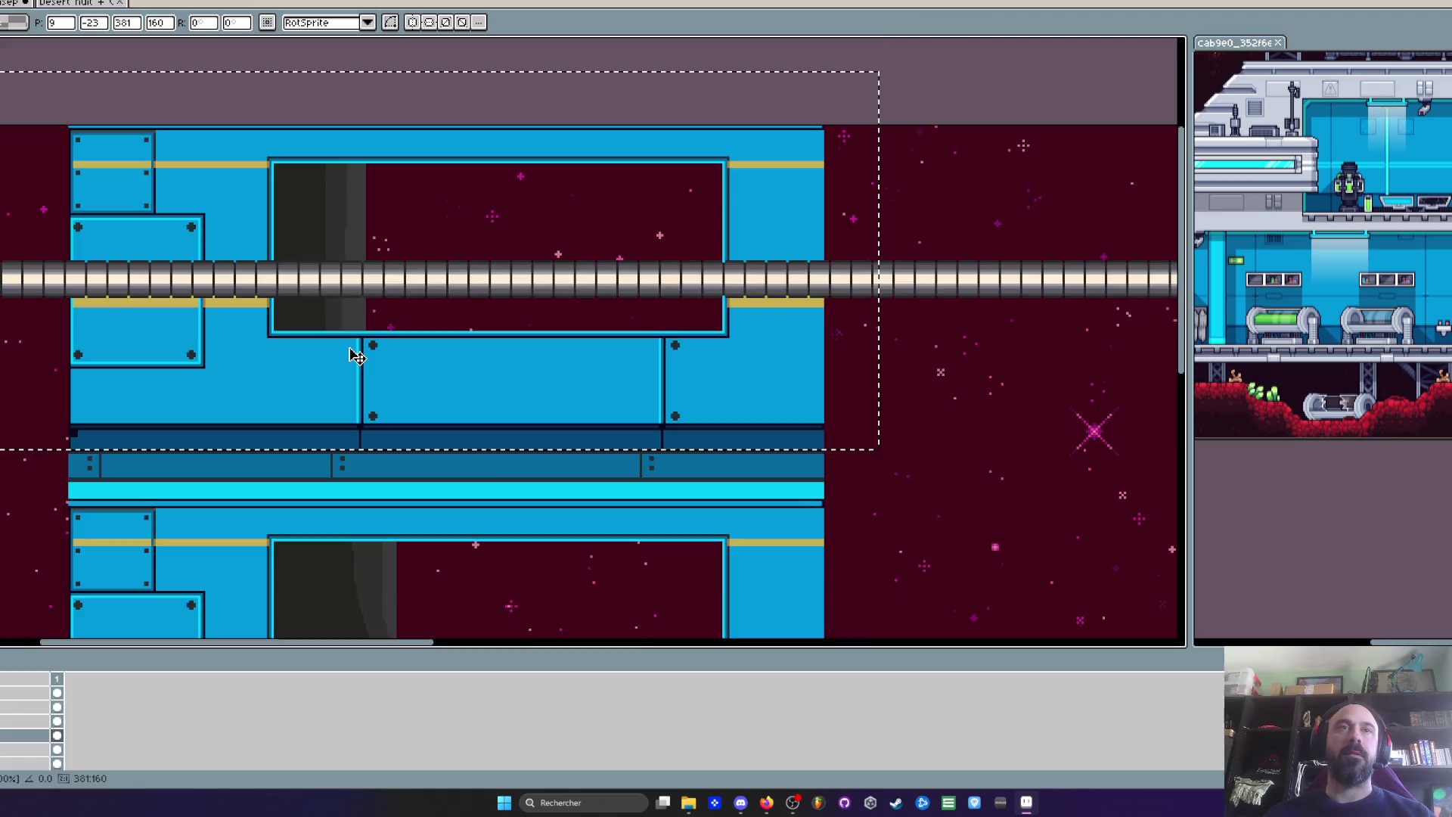
scroll(356, 355, "down", 1)
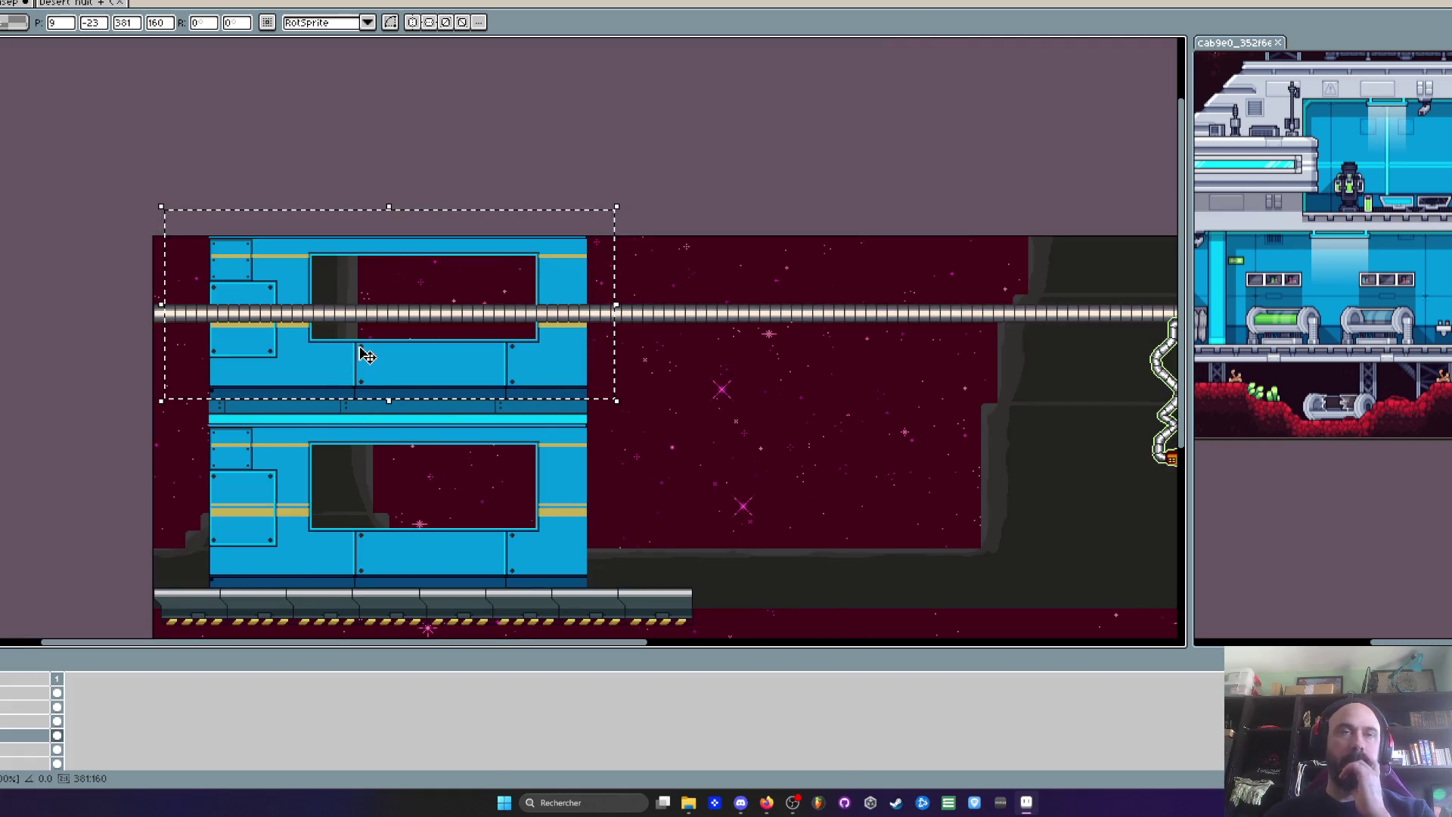
Undo the test-pasted wall and return to the blue wall tileset
key("ctrl+z")
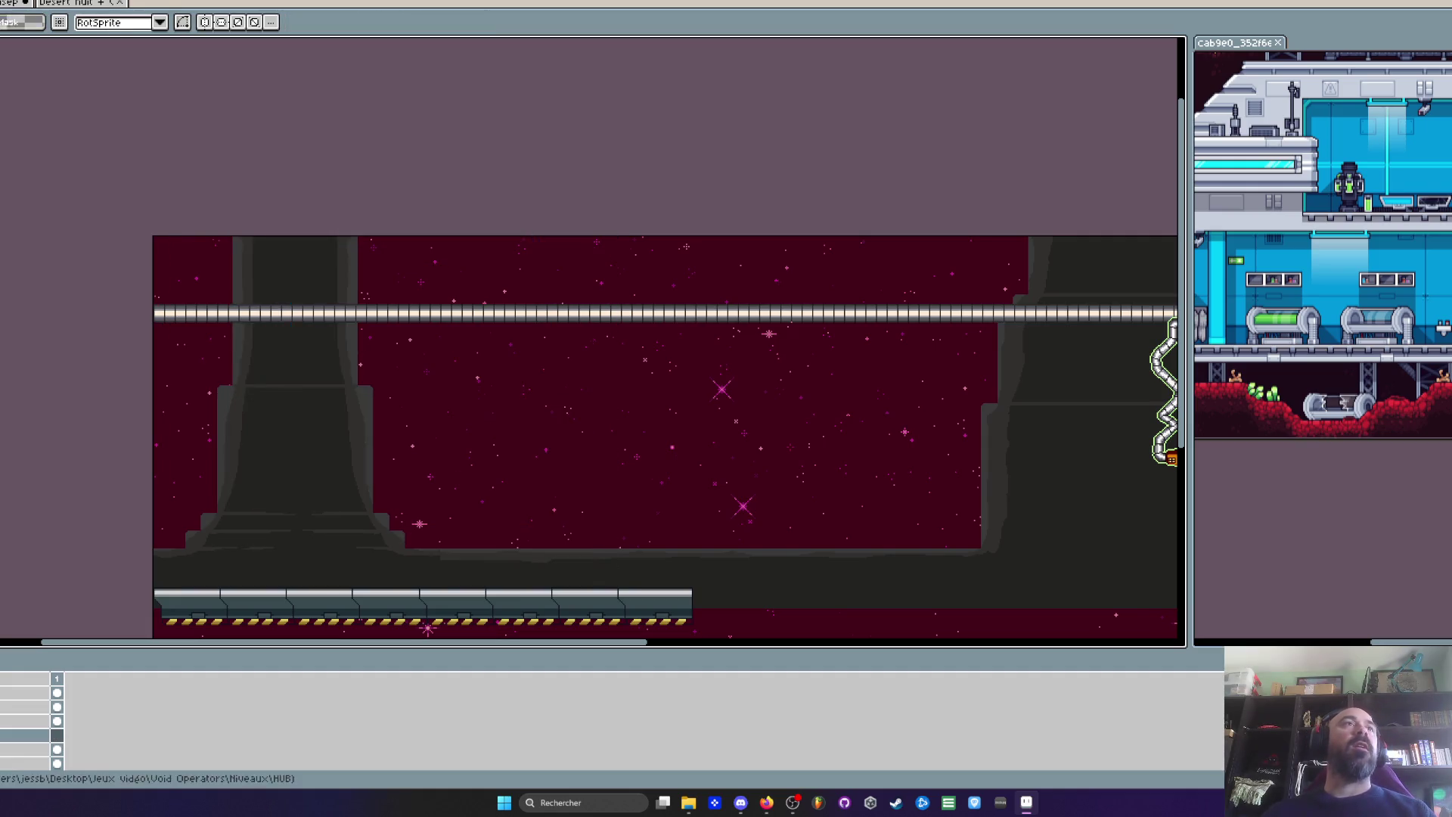
key("alt+v")
key("Escape")
key("ctrl+Tab")
scroll(350, 280, "down", 3)
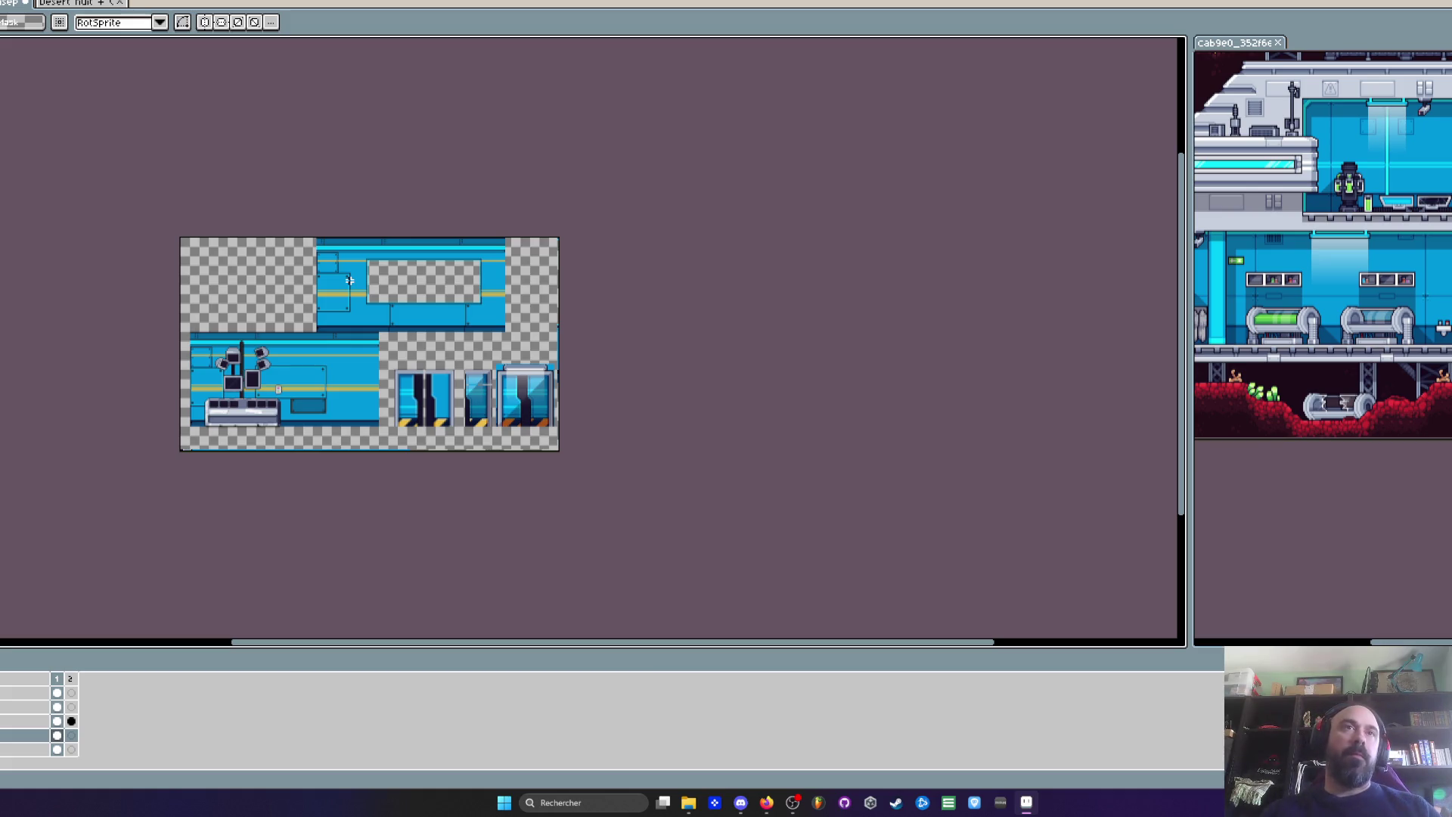
scroll(356, 285, "up", 2)
mouse_move(191, 156)
left_mouse_down()
mouse_move(617, 313)
mouse_move(706, 380)
left_mouse_up()
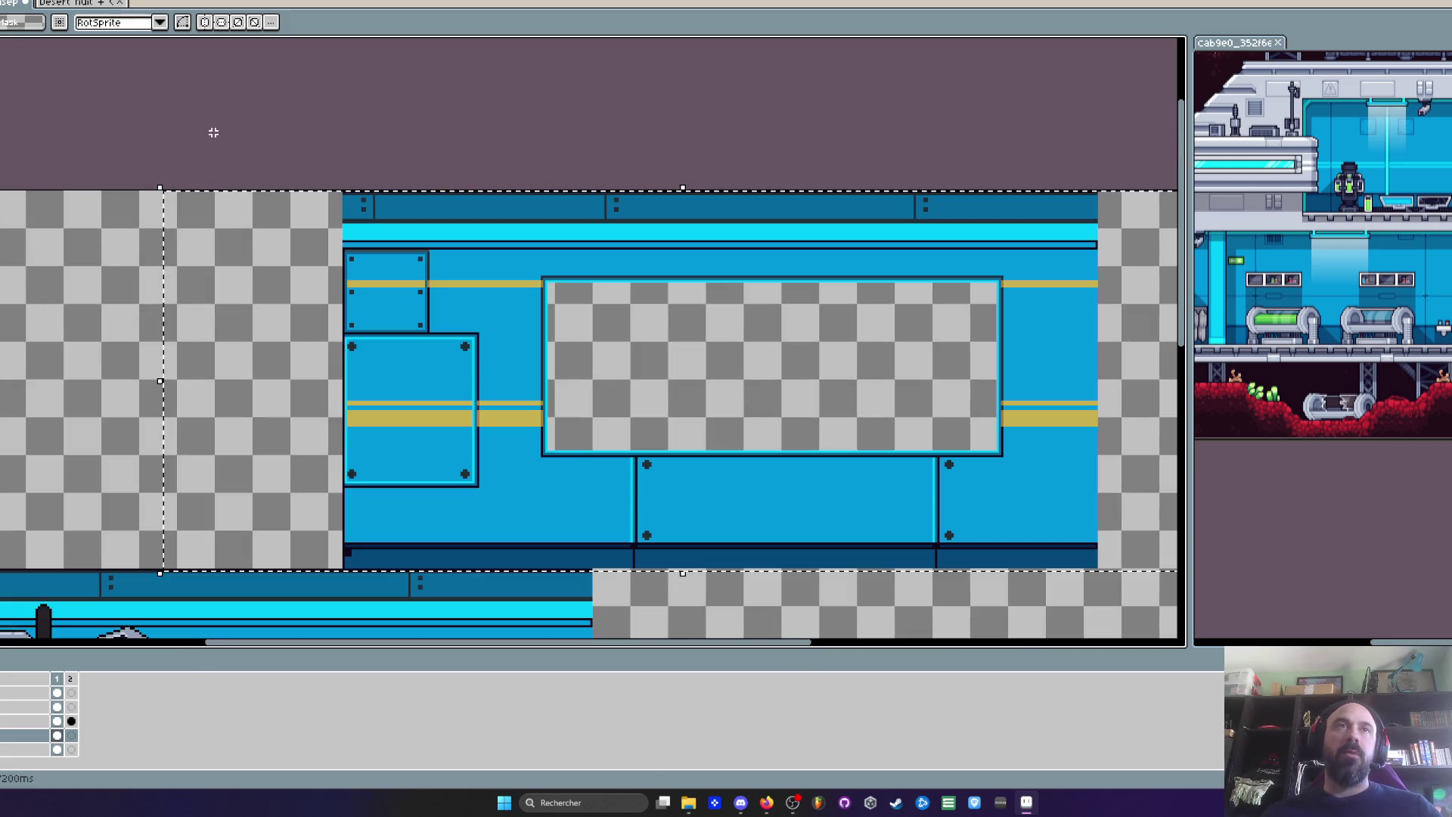
scroll(216, 189, "up", 2)
left_click_drag(298, 189, 469, 333)
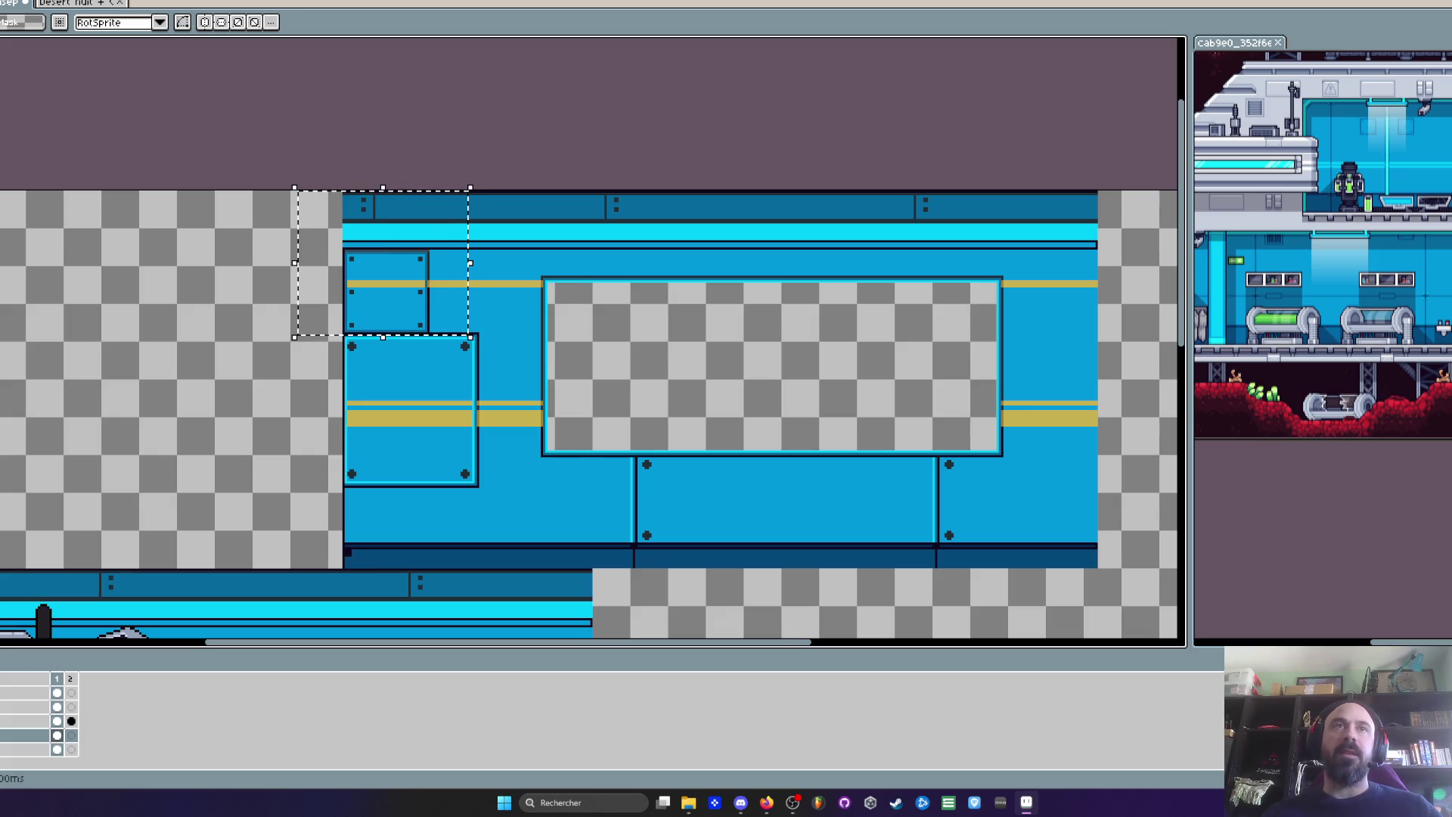
left_click(348, 101)
scroll(348, 101, "down", 2)
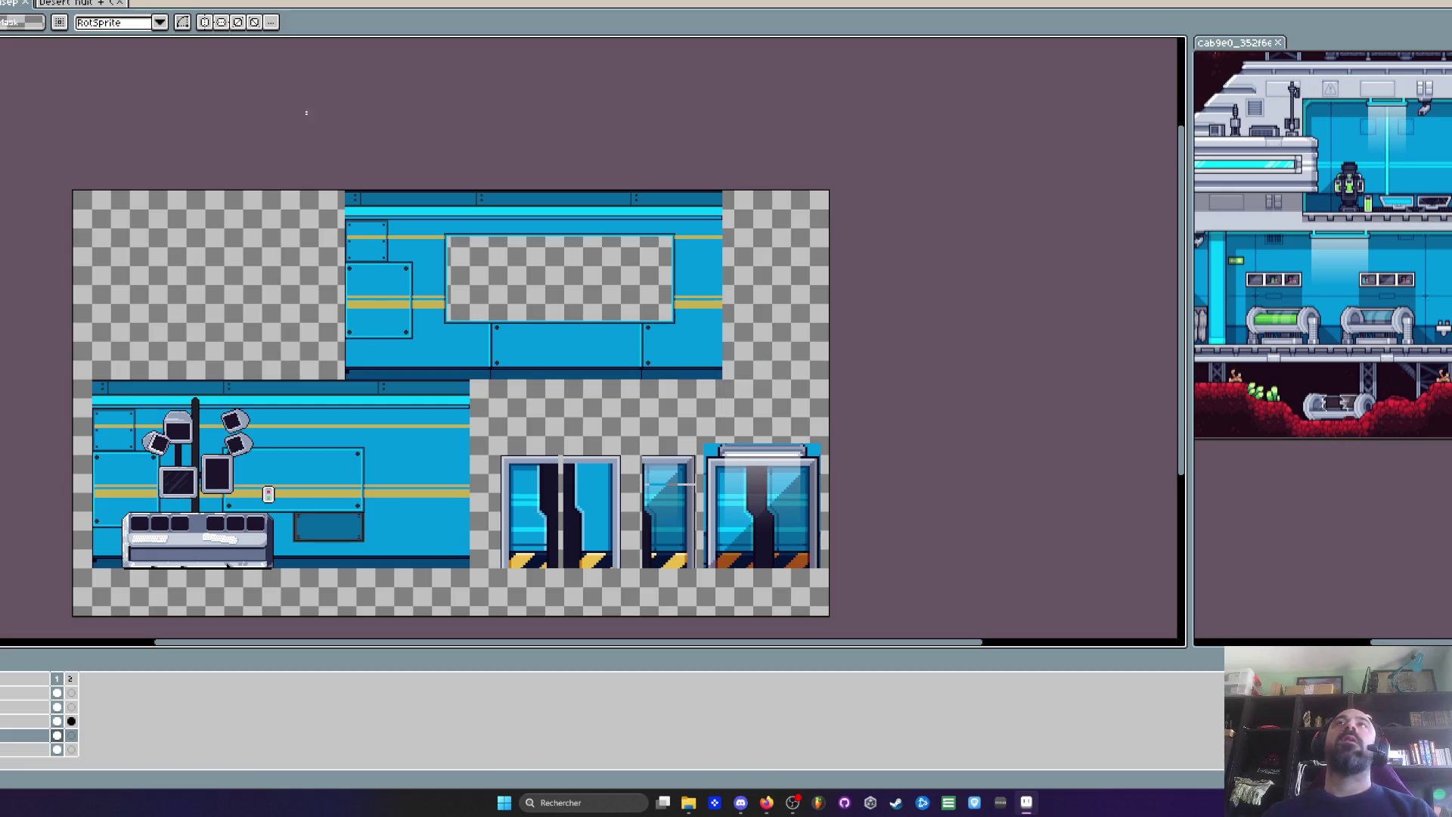
key("alt+Tab")
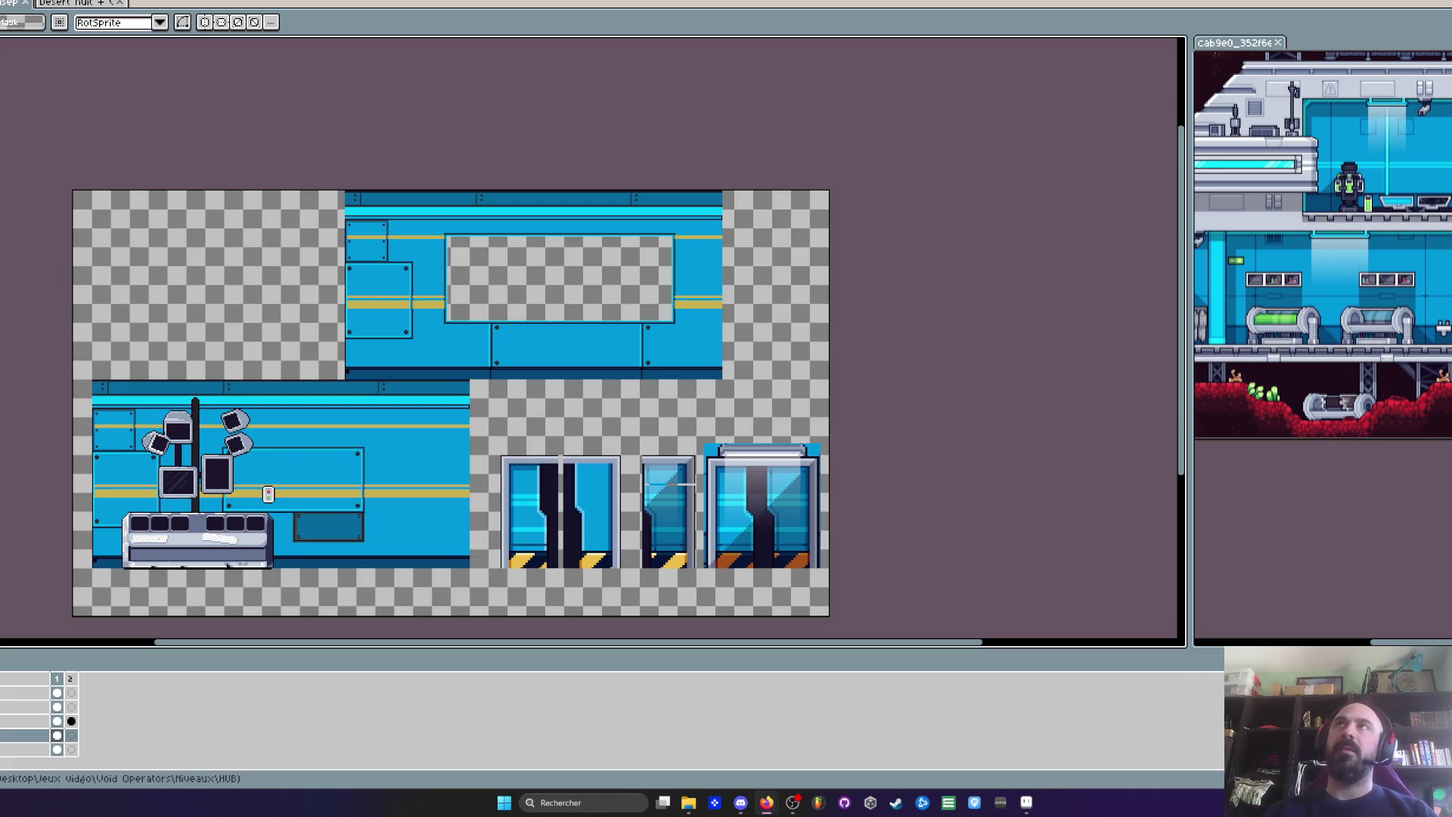
key("alt+Tab")
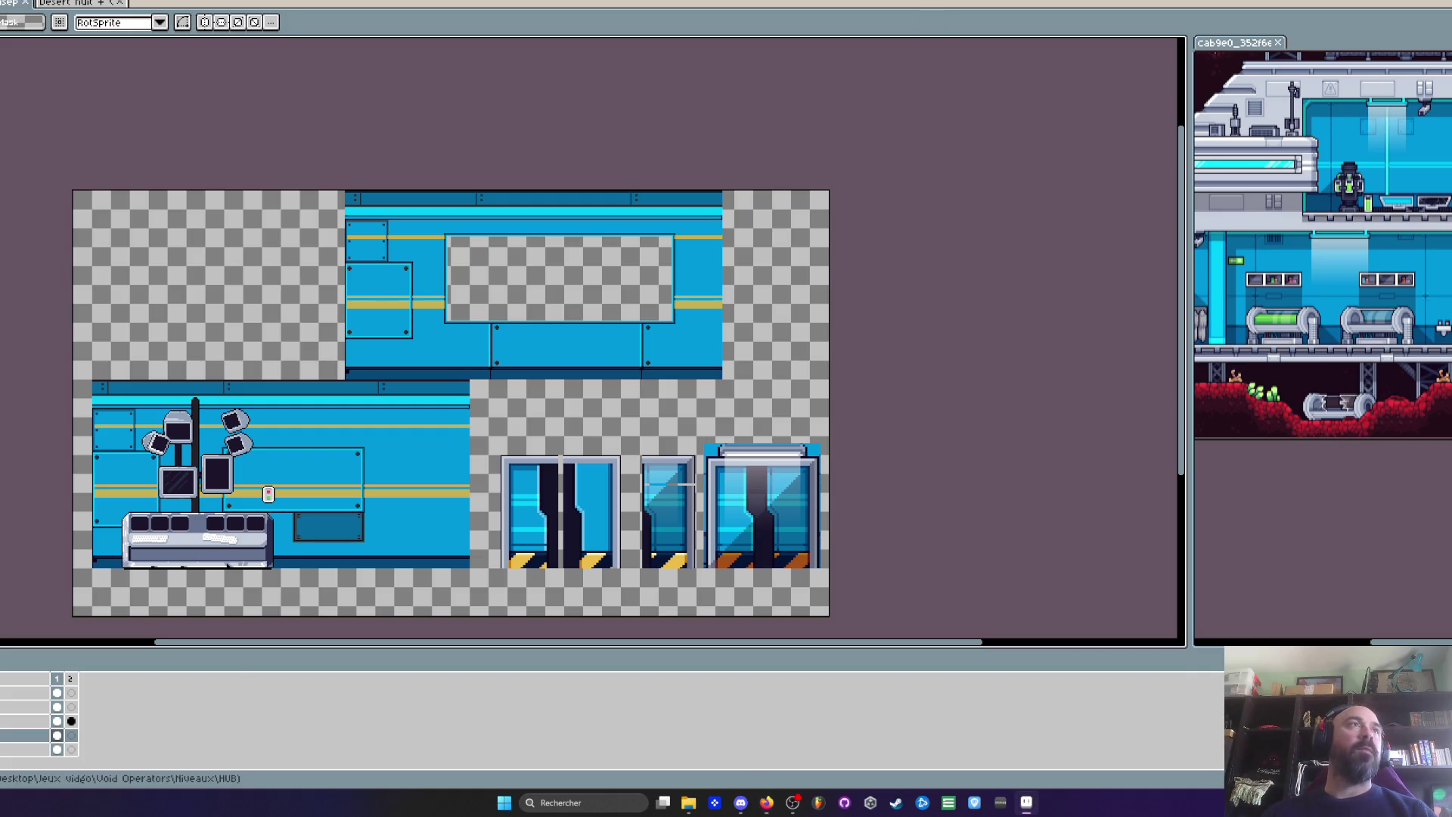